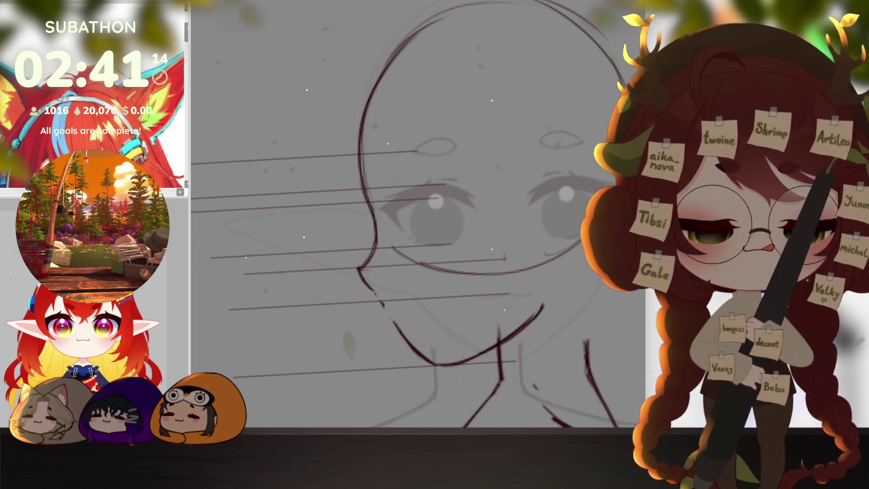
# Draw the side-profile nose with the pen, redoing the first stroke more cleanly.
pyautogui.hscroll(-3, 514, 328)
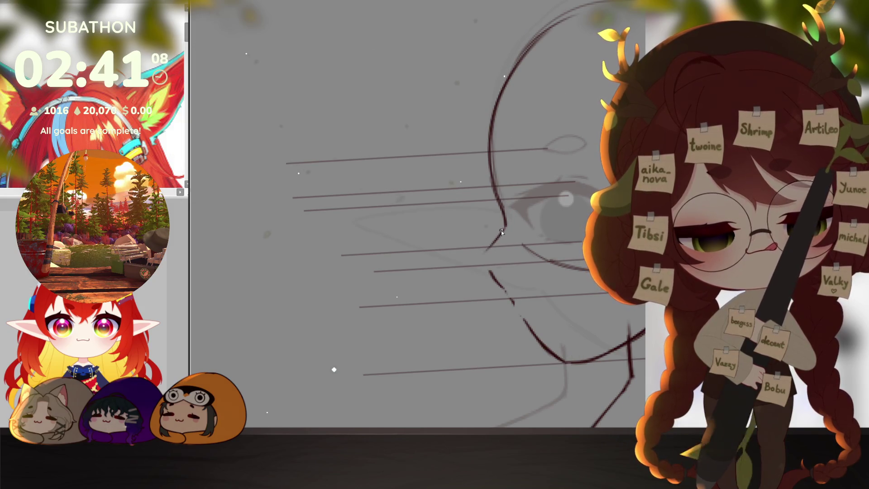
pyautogui.moveTo(505, 225); pyautogui.dragTo(480, 263)
pyautogui.hotkey('ctrl', 'z')
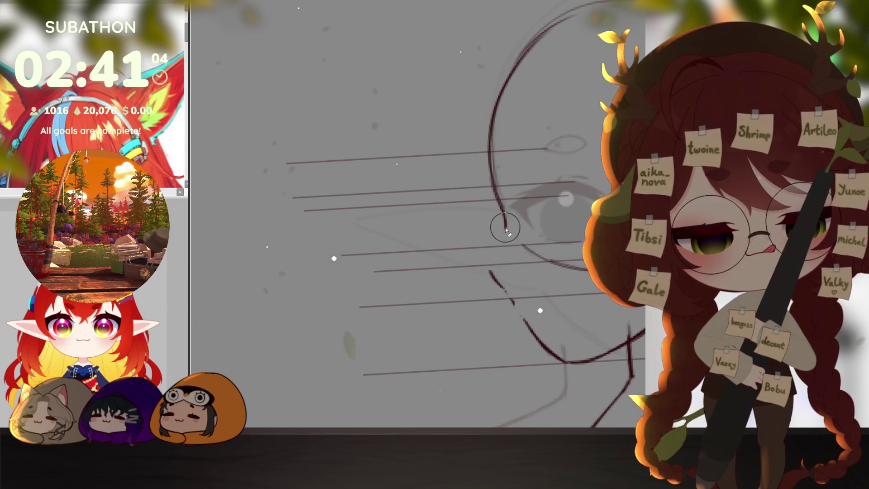
pyautogui.moveTo(505, 223)
pyautogui.mouseDown()
pyautogui.moveTo(481, 256)
pyautogui.moveTo(486, 271)
pyautogui.mouseUp()
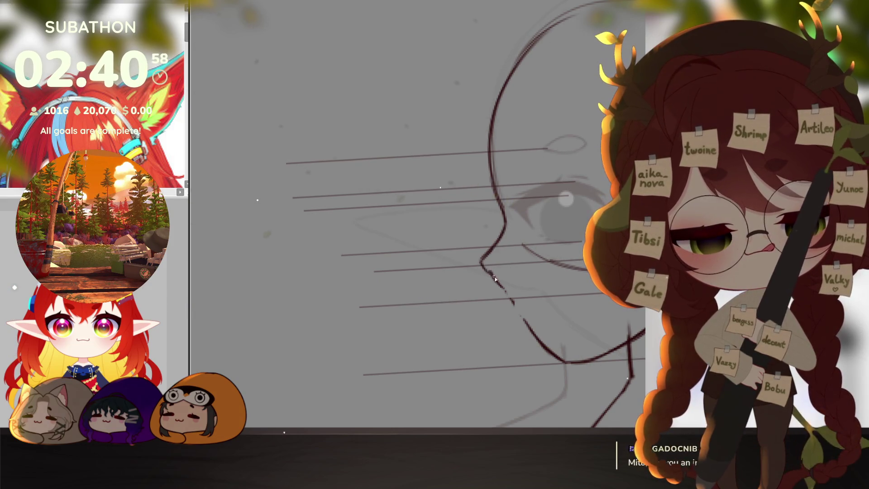
pyautogui.moveTo(483, 268); pyautogui.dragTo(503, 283)
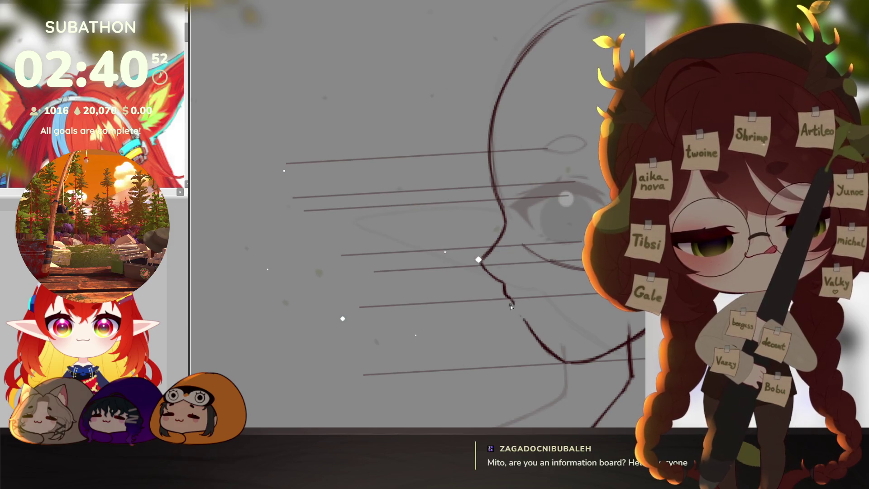
# Replace the stray jaw stroke with a clean chin line running down to the jaw, then check it.
pyautogui.moveTo(522, 313); pyautogui.dragTo(509, 316)
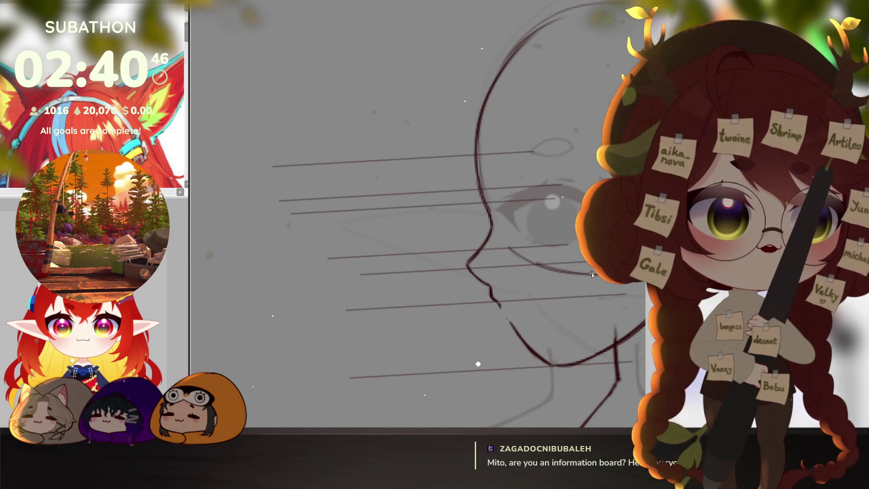
pyautogui.moveTo(528, 306); pyautogui.dragTo(502, 303)
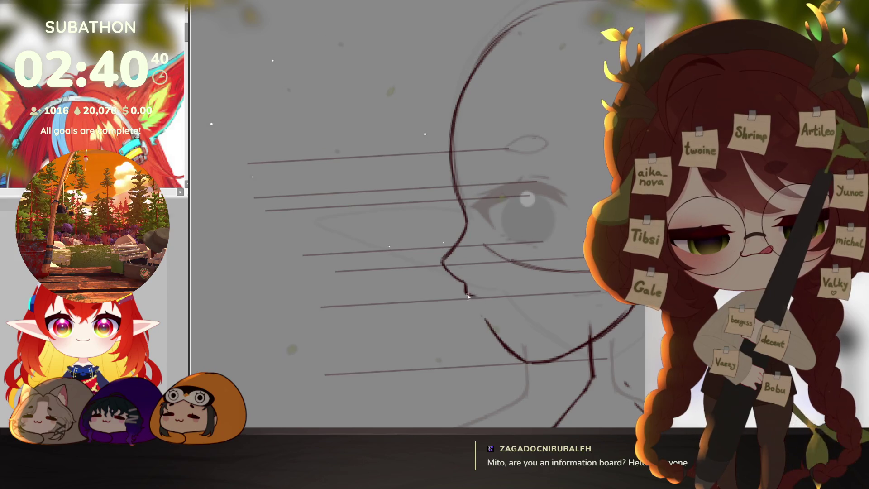
pyautogui.moveTo(472, 298); pyautogui.dragTo(480, 312)
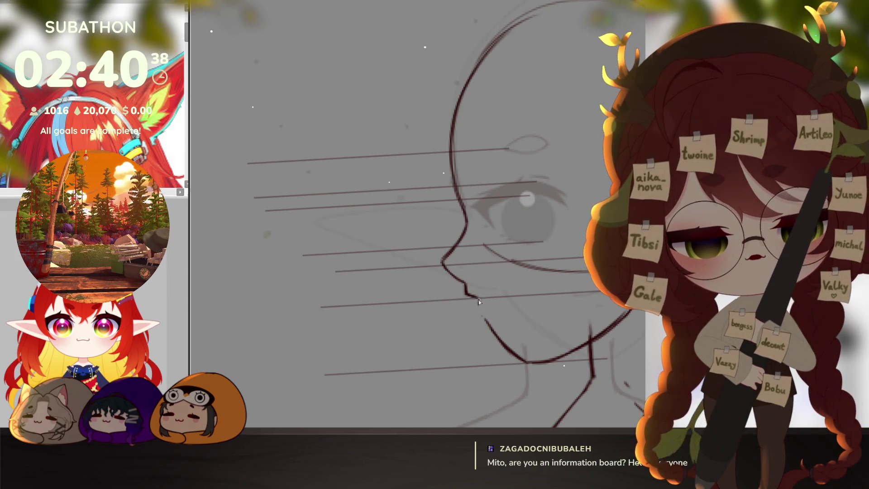
pyautogui.click(494, 334)
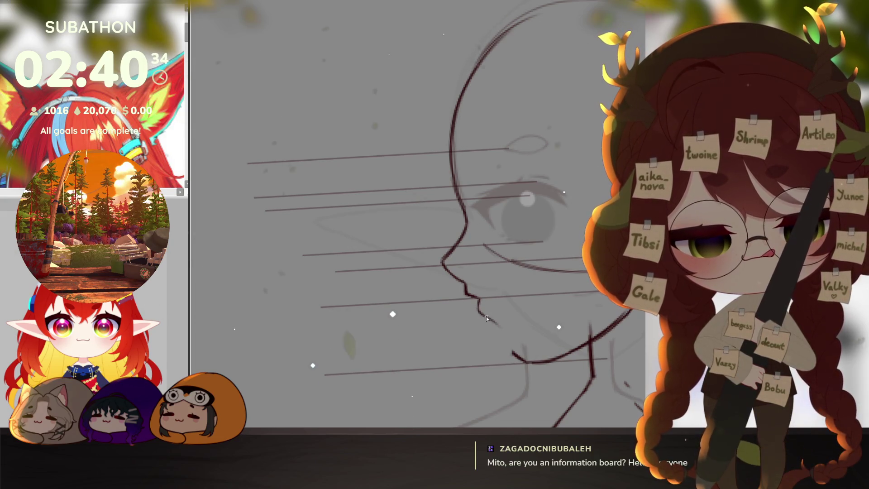
pyautogui.moveTo(486, 317); pyautogui.dragTo(527, 375)
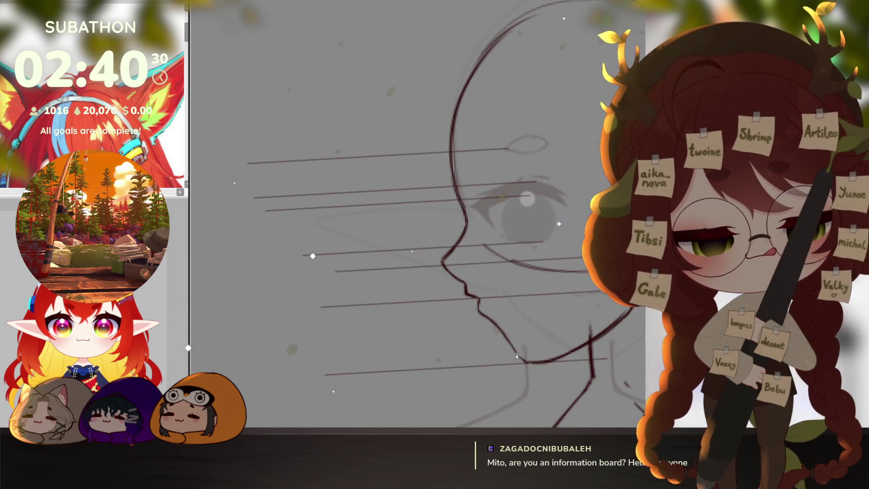
pyautogui.moveTo(545, 357)
pyautogui.mouseDown()
pyautogui.moveTo(565, 351)
pyautogui.moveTo(540, 355)
pyautogui.mouseUp()
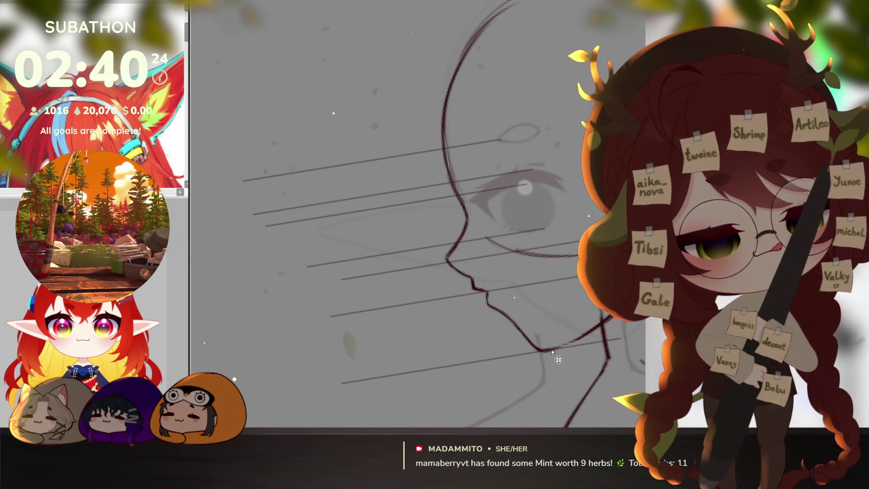
pyautogui.moveTo(558, 360)
pyautogui.mouseDown()
pyautogui.moveTo(571, 371)
pyautogui.moveTo(511, 318)
pyautogui.moveTo(476, 344)
pyautogui.moveTo(519, 333)
pyautogui.mouseUp()
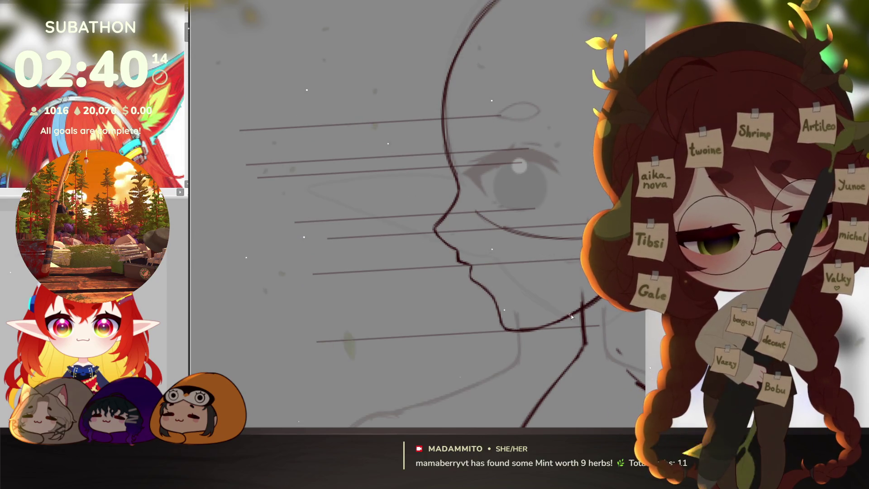
pyautogui.scroll(-5, 549, 330)
pyautogui.moveTo(588, 361); pyautogui.dragTo(558, 299)
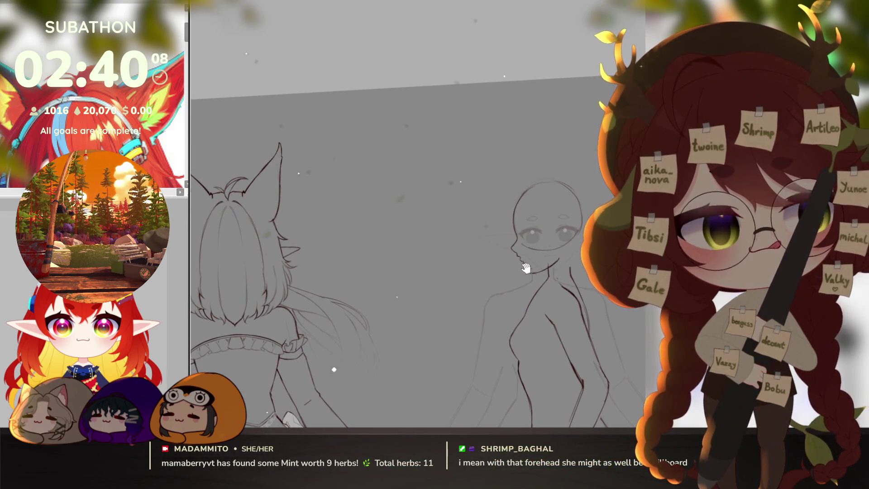
# Draw a short under-chin stroke and the jawline from chin toward the ear.
pyautogui.scroll(4, 562, 308)
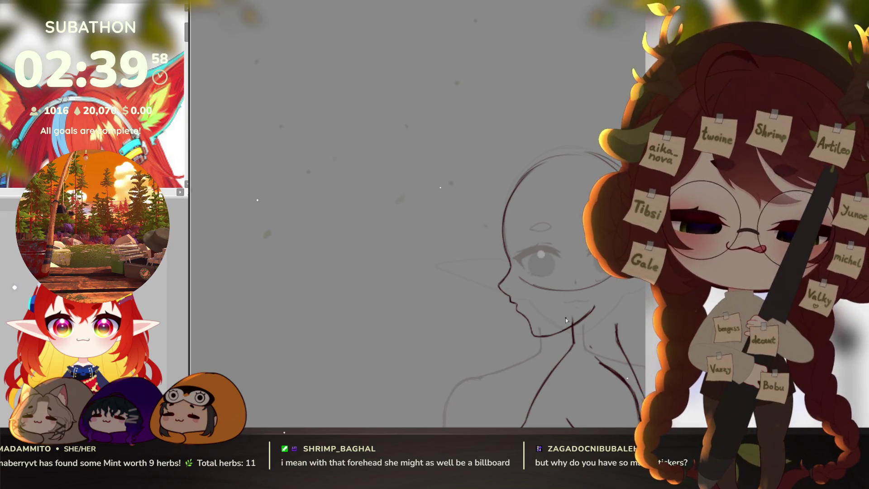
pyautogui.scroll(3, 534, 308)
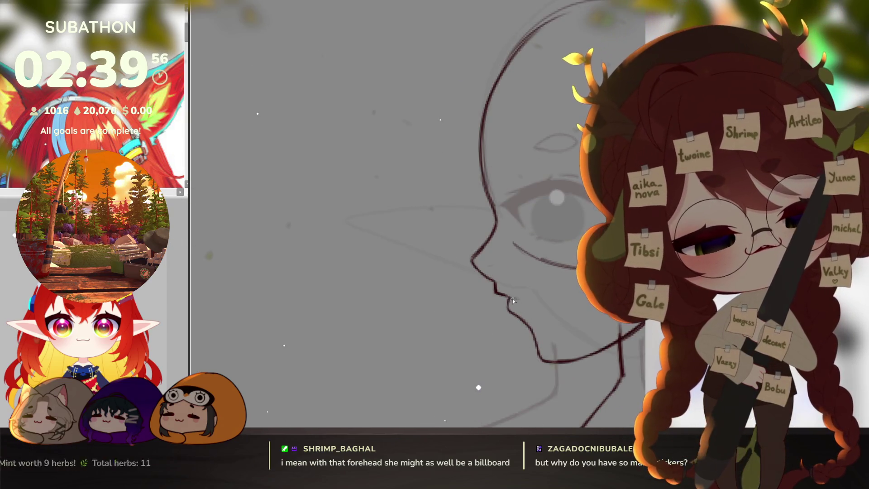
pyautogui.moveTo(513, 299); pyautogui.dragTo(534, 299)
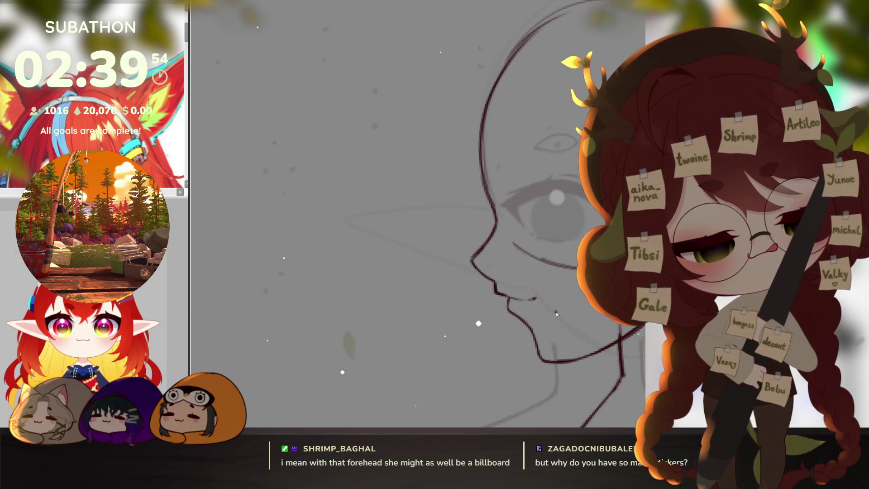
pyautogui.scroll(-4, 537, 314)
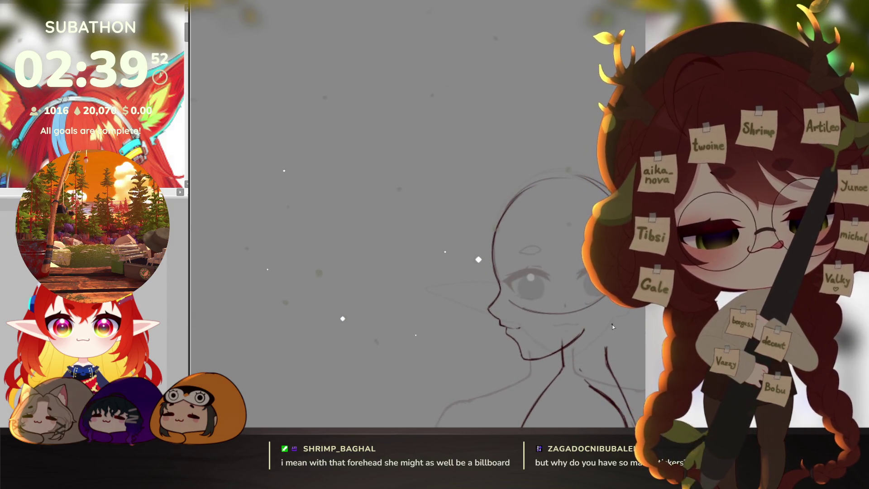
pyautogui.moveTo(589, 359); pyautogui.dragTo(568, 353)
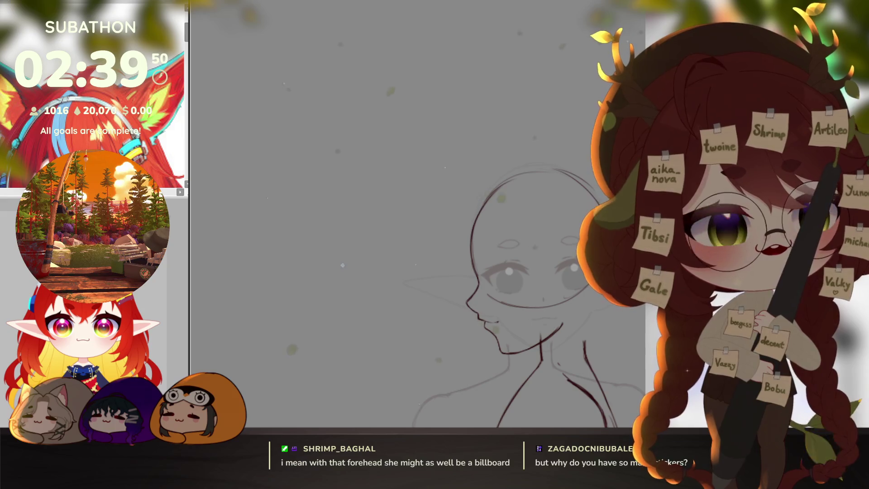
pyautogui.moveTo(627, 366); pyautogui.dragTo(594, 314)
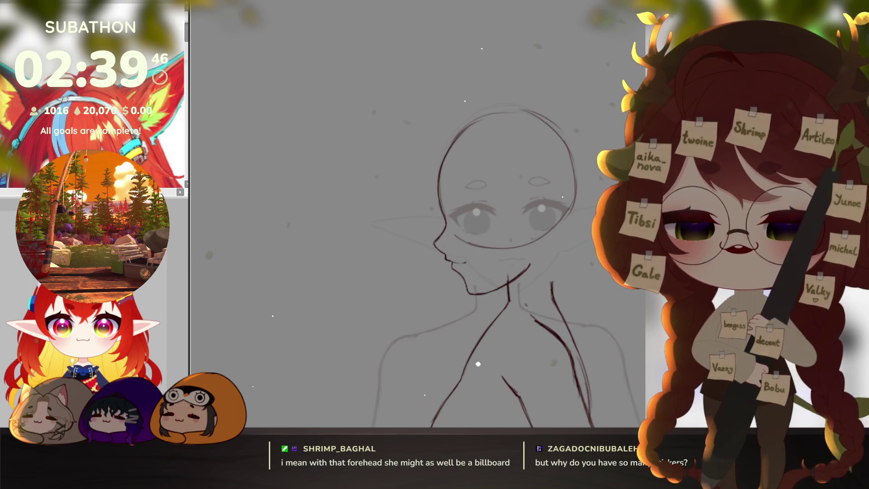
pyautogui.scroll(-3, 589, 353)
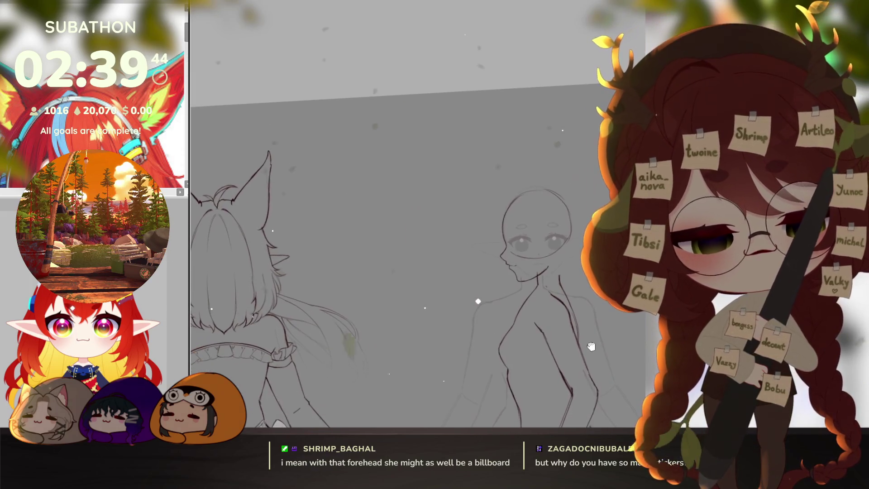
pyautogui.scroll(3, 550, 383)
pyautogui.scroll(2, 543, 290)
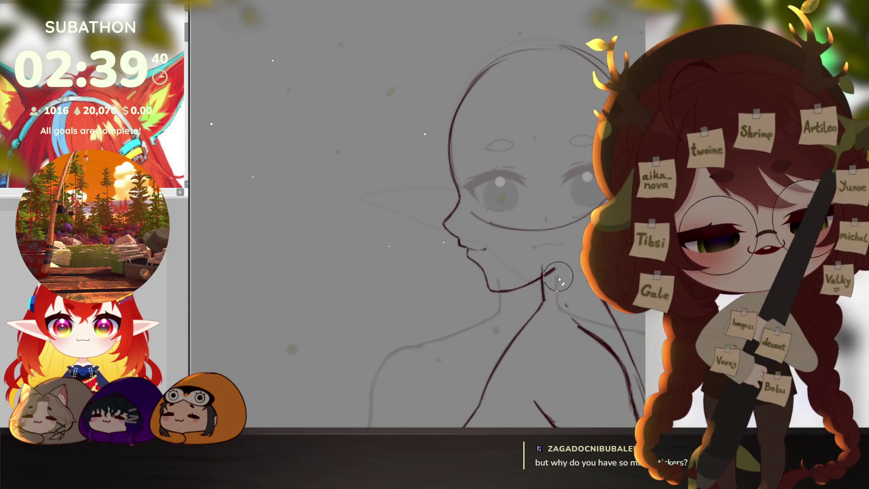
pyautogui.moveTo(540, 271); pyautogui.dragTo(571, 251)
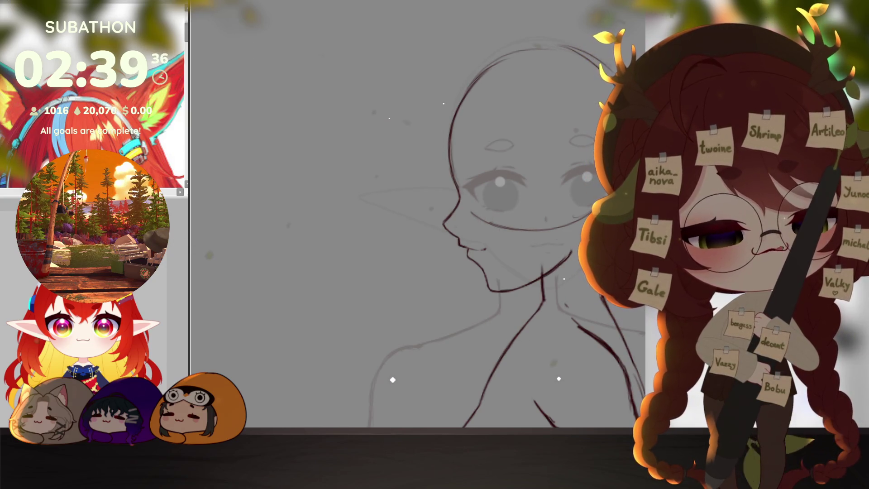
# Shift the head outline slightly left with Ctrl+T and hide the face guide layer.
pyautogui.hotkey('ctrl', 't')
pyautogui.moveTo(538, 167); pyautogui.dragTo(528, 168)
pyautogui.press('Return')
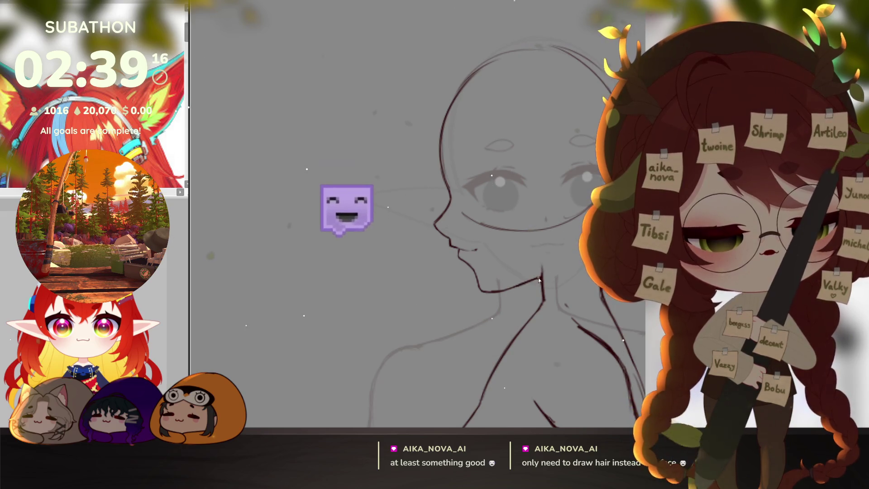
pyautogui.scroll(-3, 541, 284)
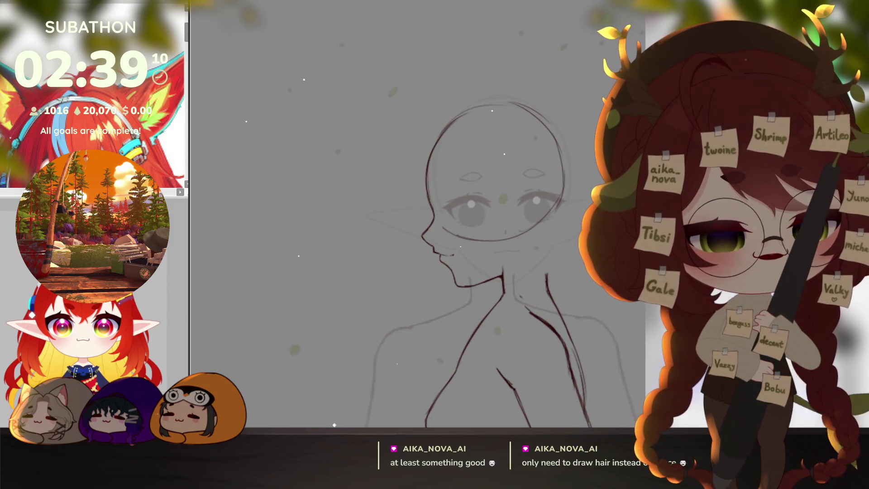
pyautogui.hotkey('ctrl', 'z')
pyautogui.hotkey('ctrl', 'z')
pyautogui.hotkey('ctrl', 'z')
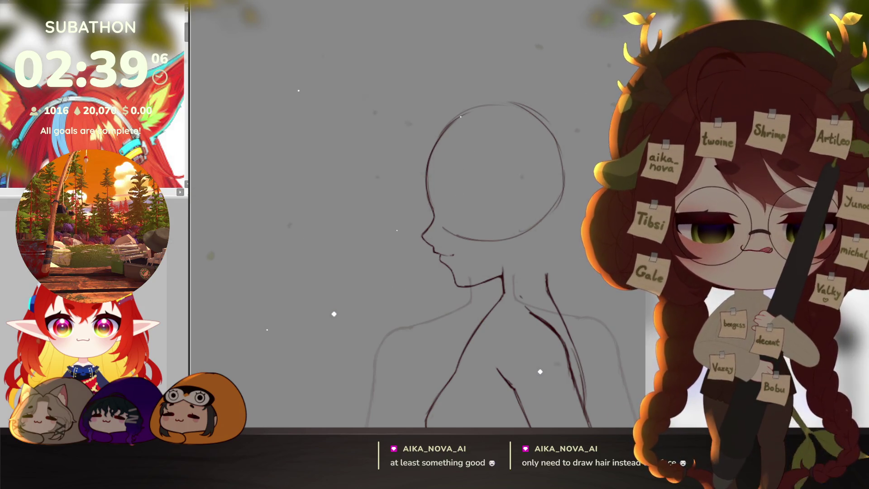
# Shift the side-view torso linework slightly right beside the front and back views.
pyautogui.keyDown('ctrl'); pyautogui.keyDown('alt'); pyautogui.click(571, 320); pyautogui.keyUp('alt'); pyautogui.keyUp('ctrl')
pyautogui.moveTo(580, 285); pyautogui.dragTo(574, 290)
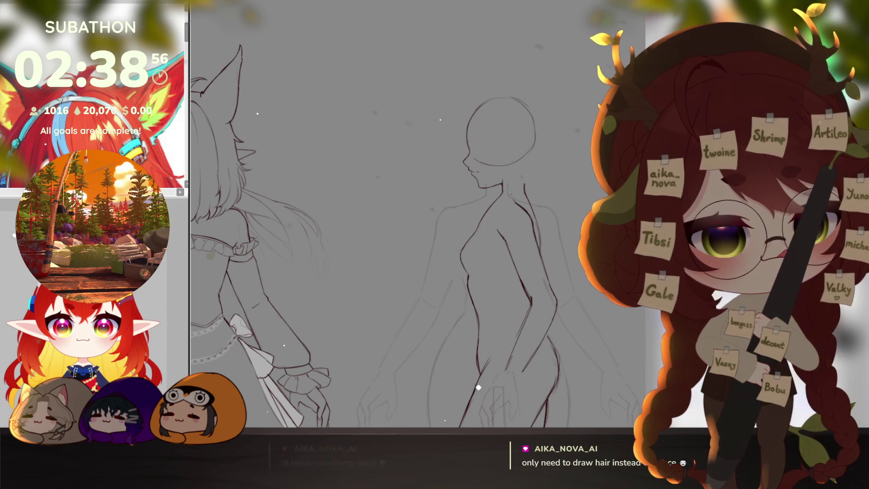
pyautogui.hotkey('ctrl', 't')
pyautogui.moveTo(553, 268); pyautogui.dragTo(561, 268)
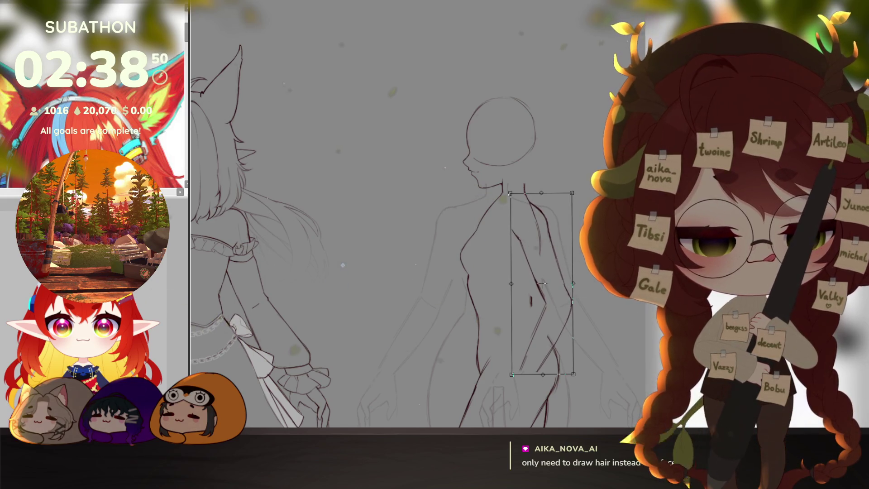
pyautogui.press('Return')
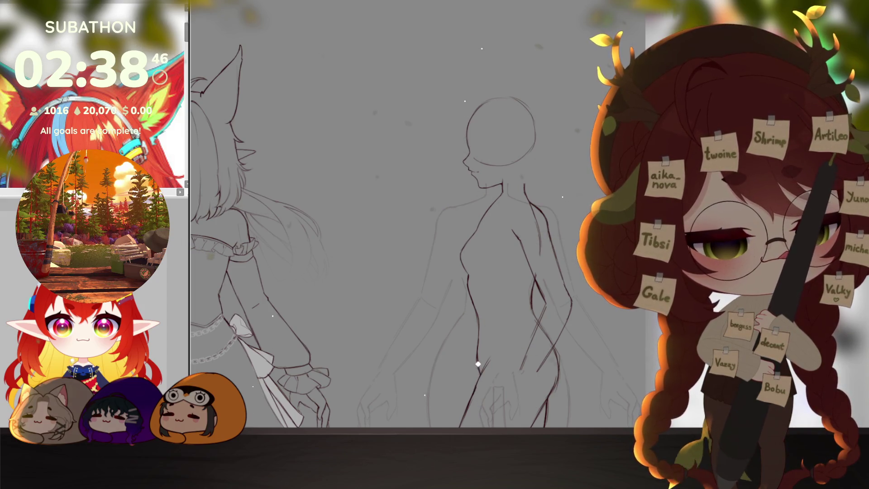
# Undo away the dark torso contour lines and zoom out over the sheet.
pyautogui.hotkey('ctrl', 'z')
pyautogui.hotkey('ctrl', 'y')
pyautogui.hotkey('ctrl', 'z')
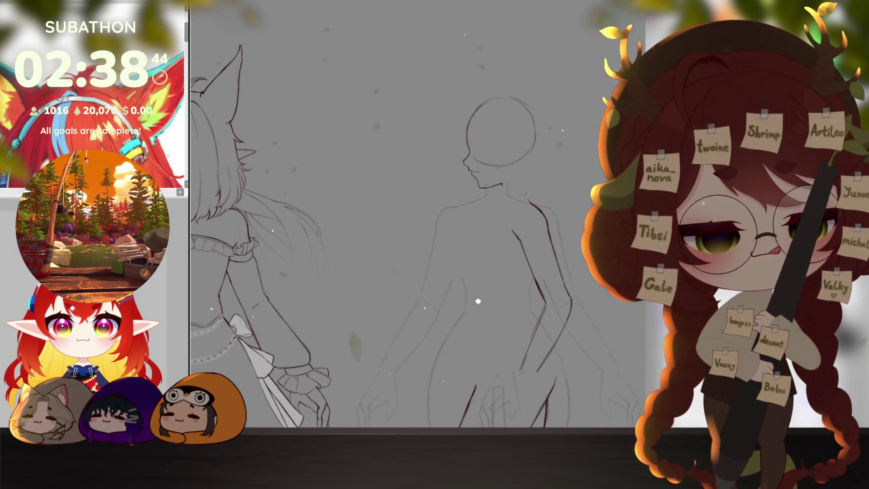
pyautogui.scroll(-5, 593, 286)
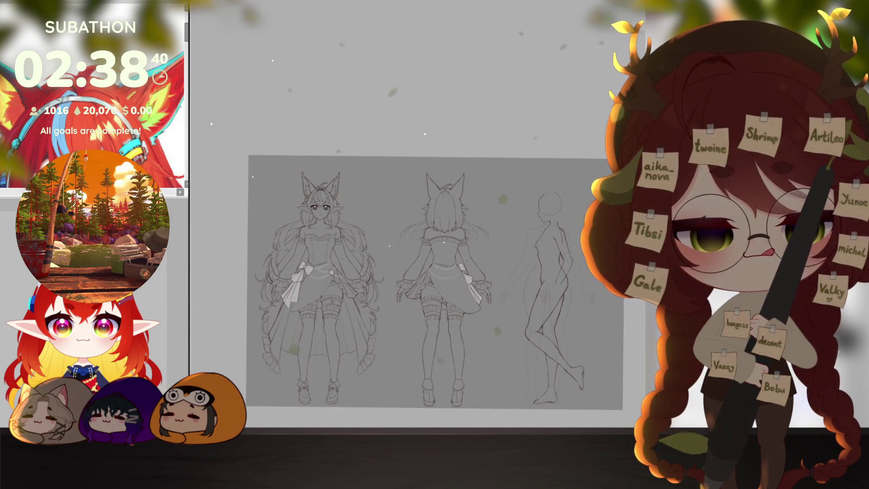
# Sketch a curved stroke down the back of the side-view figure's head.
pyautogui.scroll(5, 595, 333)
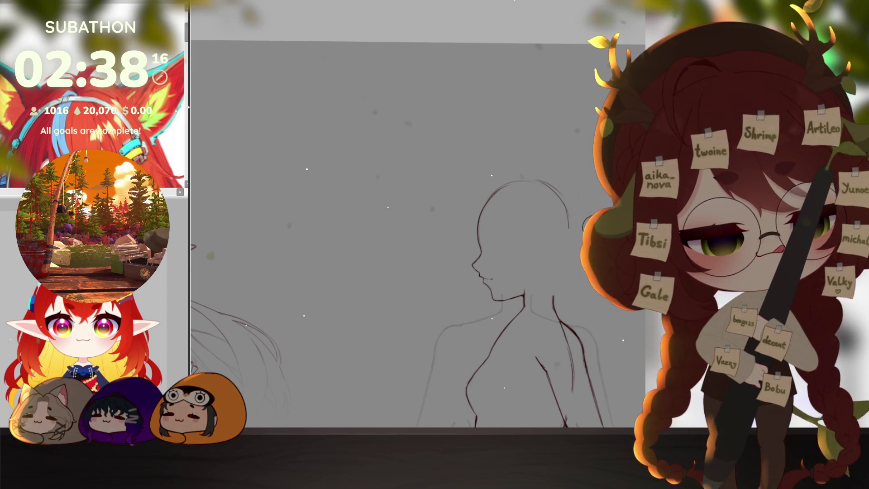
pyautogui.moveTo(556, 183)
pyautogui.mouseDown()
pyautogui.moveTo(577, 226)
pyautogui.moveTo(578, 251)
pyautogui.moveTo(552, 286)
pyautogui.mouseUp()
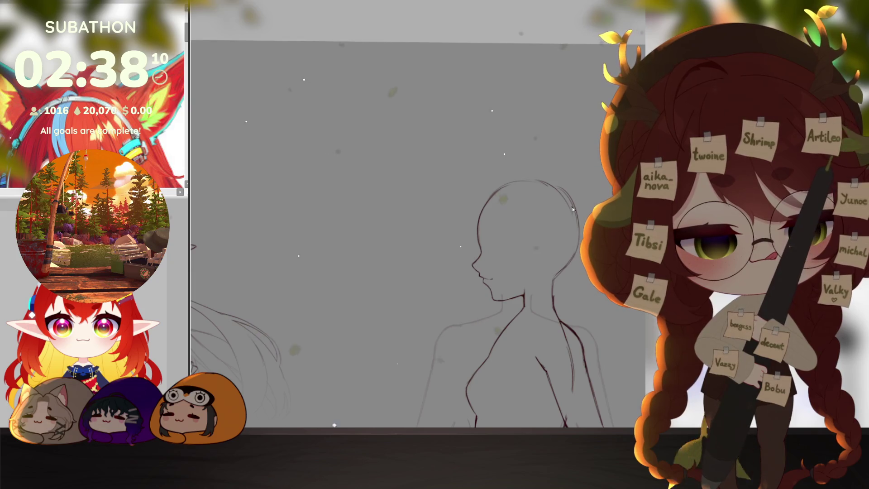
pyautogui.scroll(-5, 570, 213)
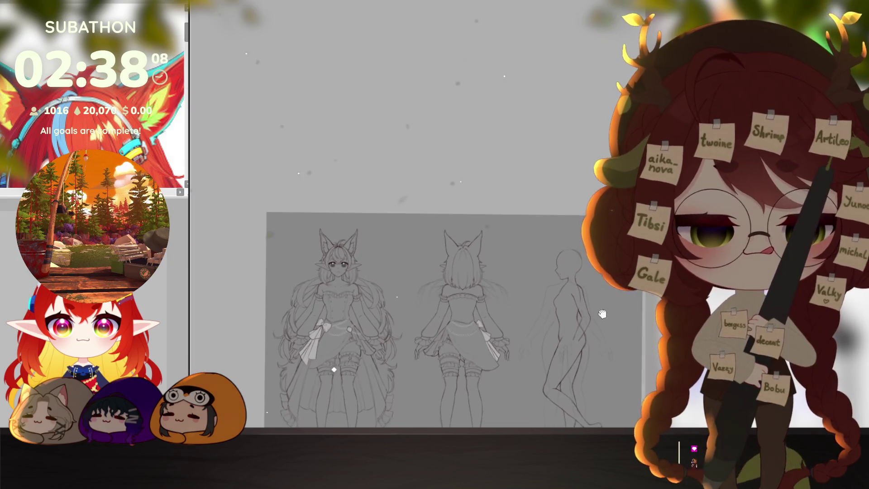
# Bring back the faint eye, eyebrow and pointed-ear sketch over the side-view head.
pyautogui.moveTo(591, 311)
pyautogui.mouseDown()
pyautogui.moveTo(558, 281)
pyautogui.moveTo(554, 220)
pyautogui.mouseUp()
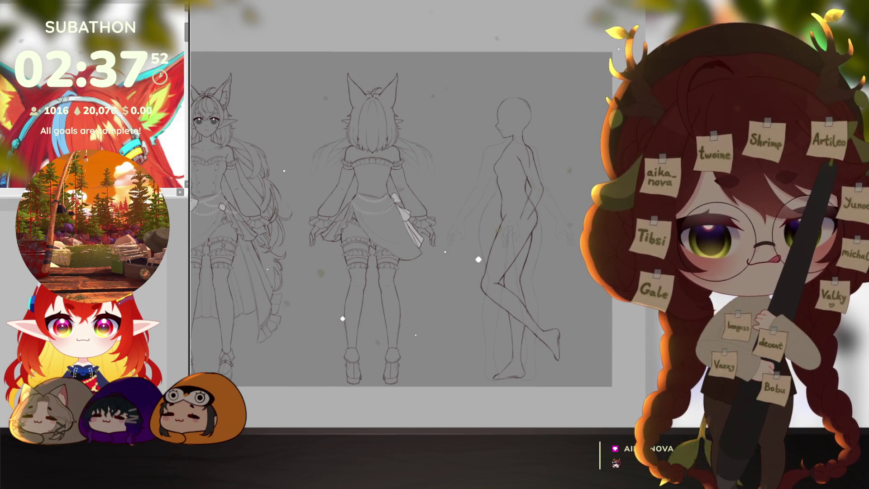
pyautogui.moveTo(489, 342)
pyautogui.mouseDown()
pyautogui.moveTo(580, 339)
pyautogui.moveTo(566, 339)
pyautogui.mouseUp()
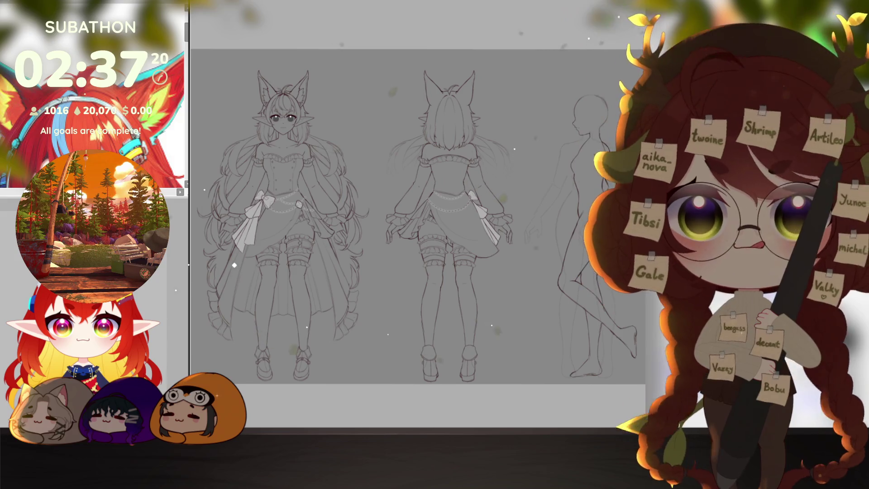
pyautogui.moveTo(612, 348); pyautogui.dragTo(552, 356)
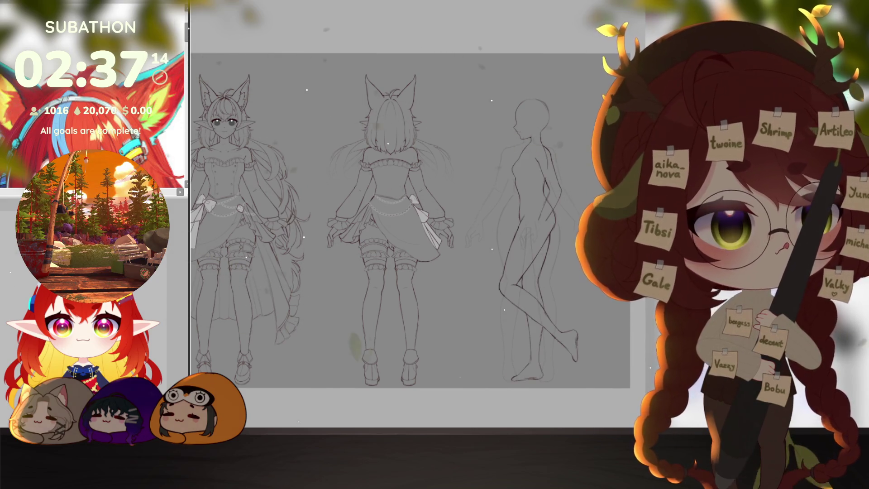
pyautogui.moveTo(582, 329); pyautogui.dragTo(588, 350)
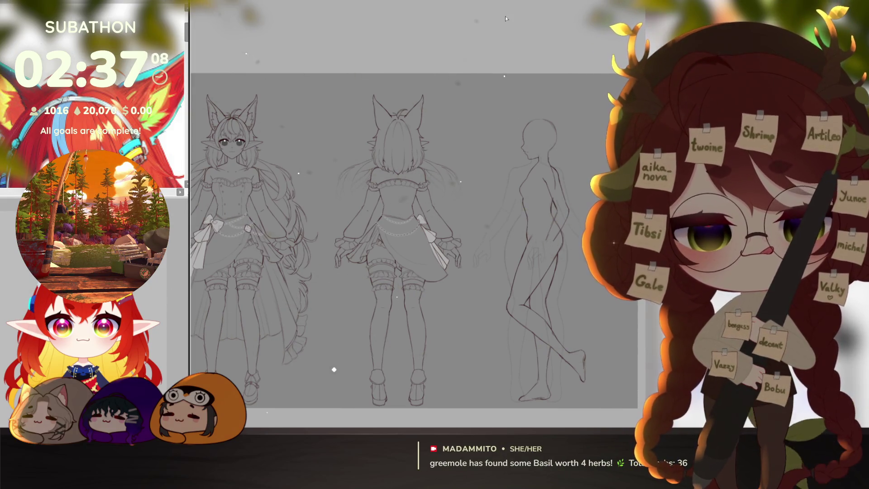
pyautogui.scroll(5, 539, 135)
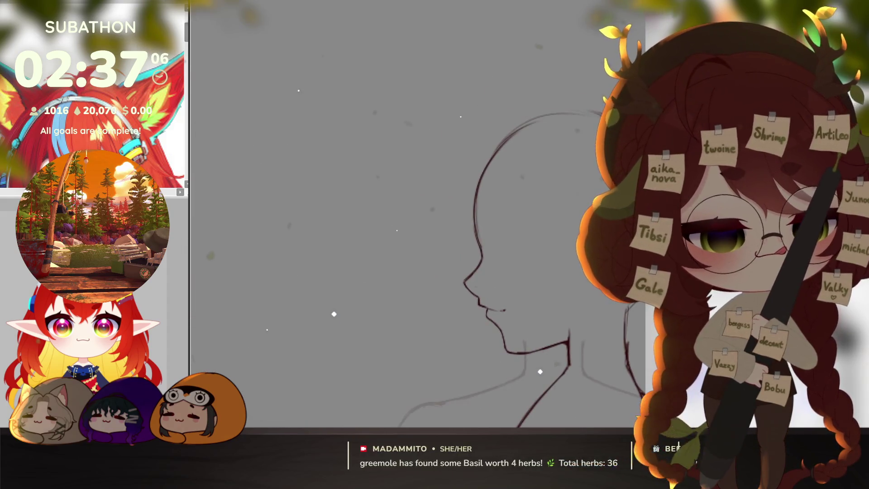
pyautogui.hotkey('ctrl', 'z')
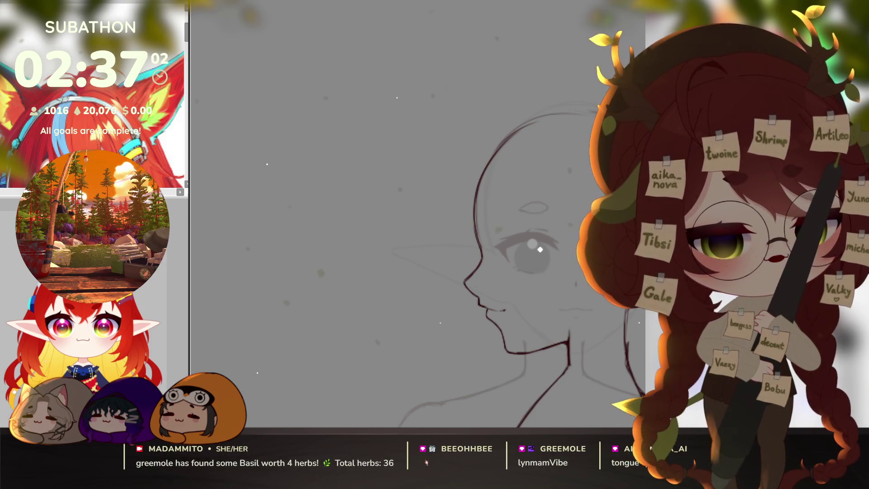
# Show the horizontal proportion guides and draw a long, dark upper lid on the right eye.
pyautogui.hotkey('ctrl', 'y')
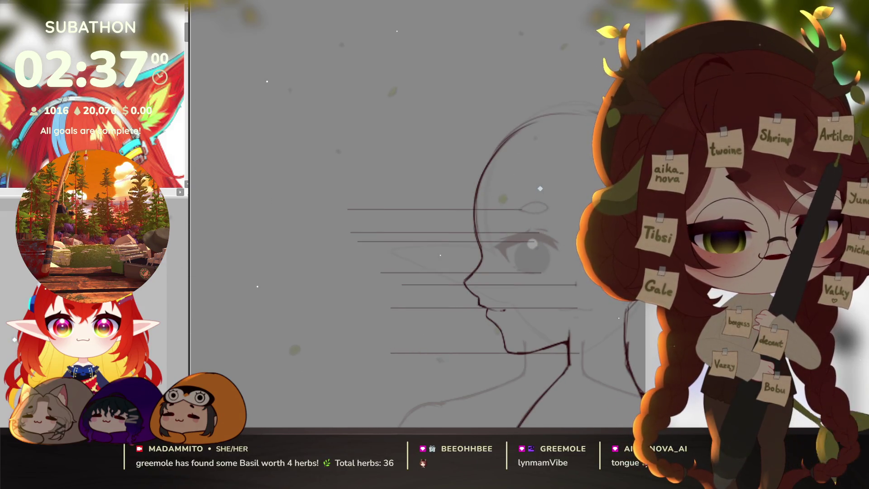
pyautogui.scroll(2, 529, 261)
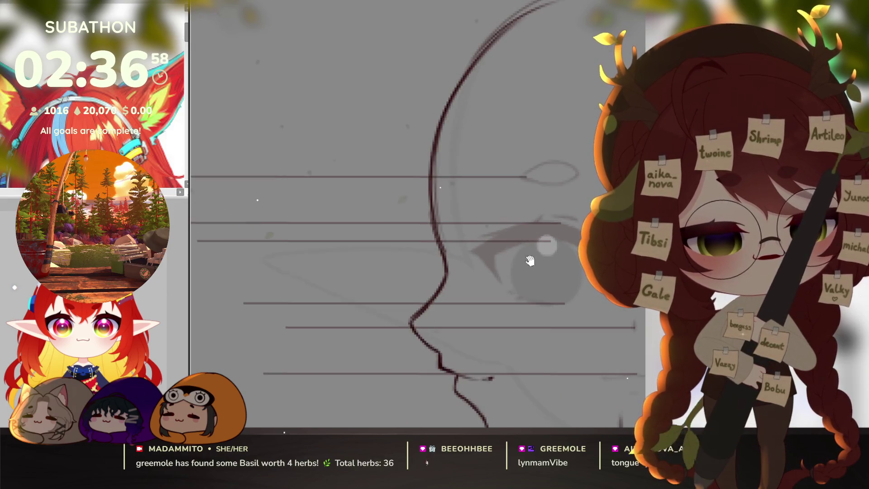
pyautogui.moveTo(530, 261); pyautogui.dragTo(381, 253)
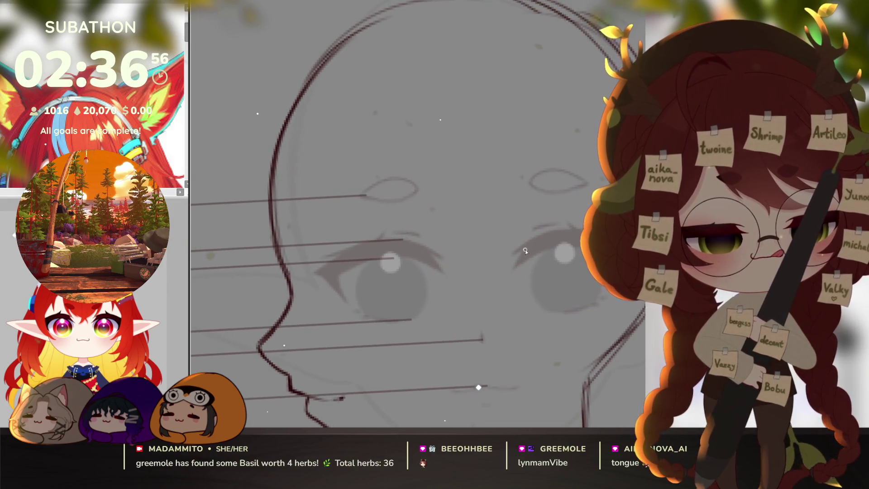
pyautogui.moveTo(528, 244); pyautogui.dragTo(515, 263)
pyautogui.scroll(1, 531, 287)
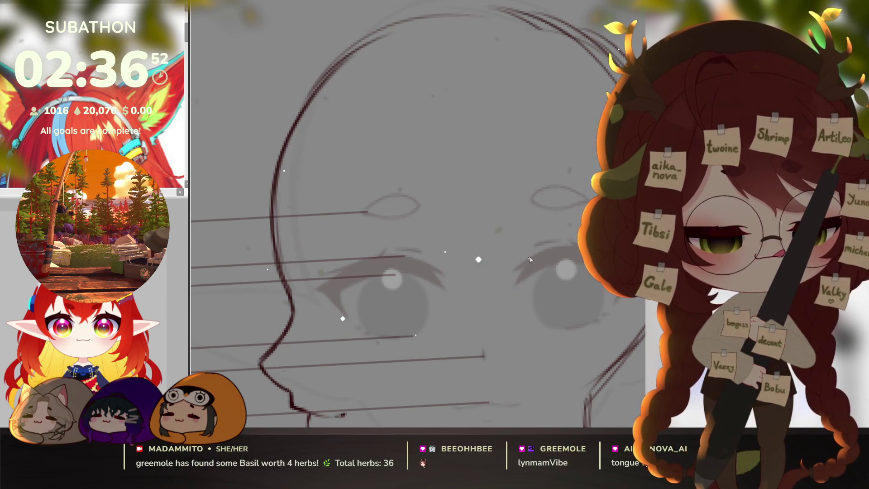
pyautogui.moveTo(516, 281); pyautogui.dragTo(533, 258)
# Fill the right eye's lash shape dark maroon, then return the canvas upright.
pyautogui.press('-')
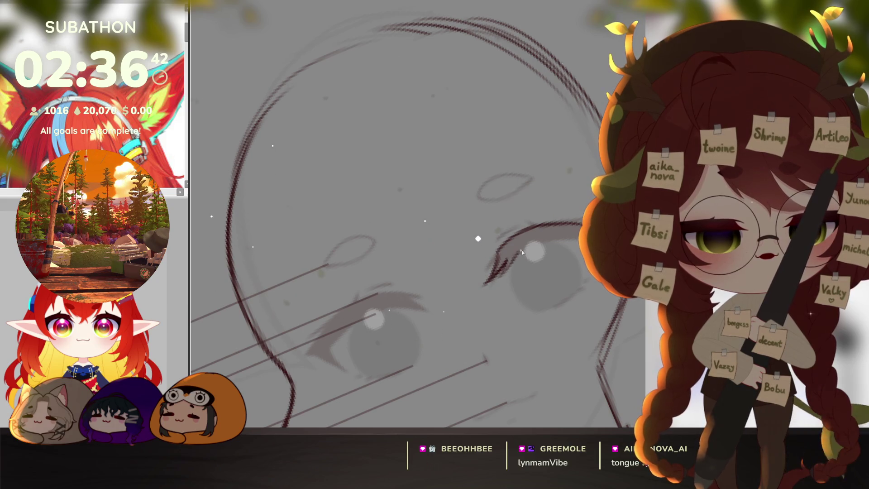
pyautogui.moveTo(522, 252); pyautogui.dragTo(565, 285)
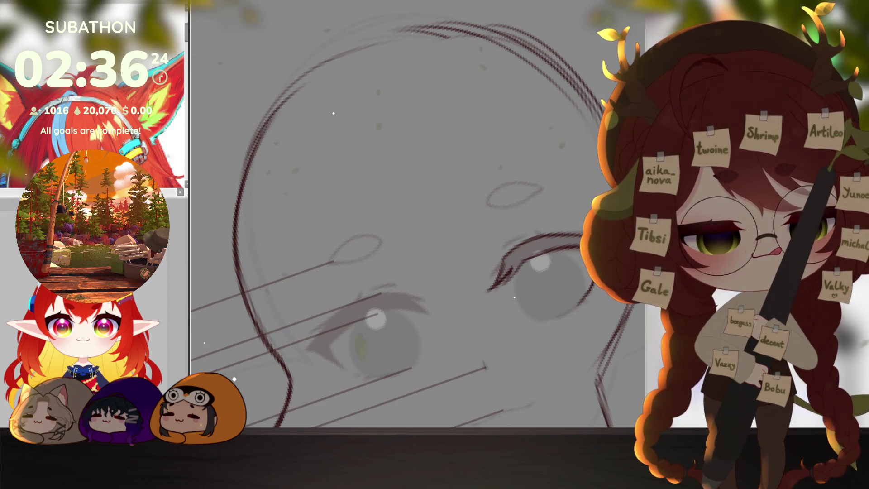
pyautogui.moveTo(497, 276); pyautogui.dragTo(559, 236)
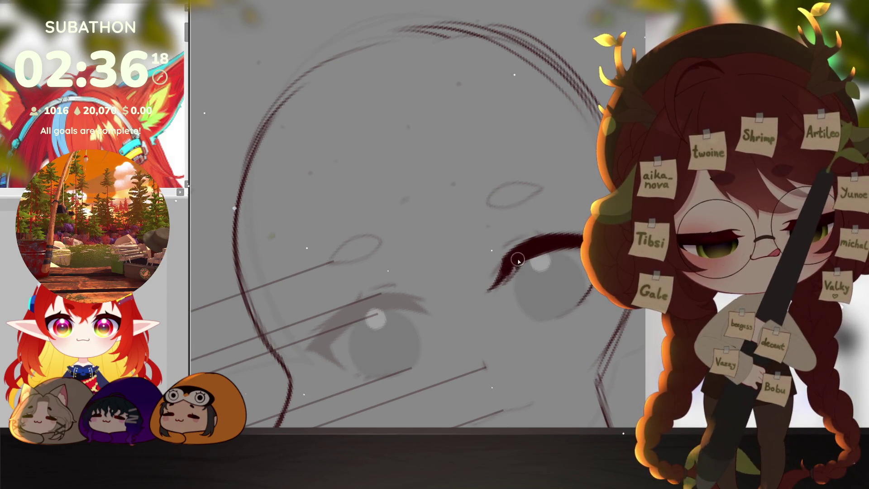
pyautogui.press('Delete')
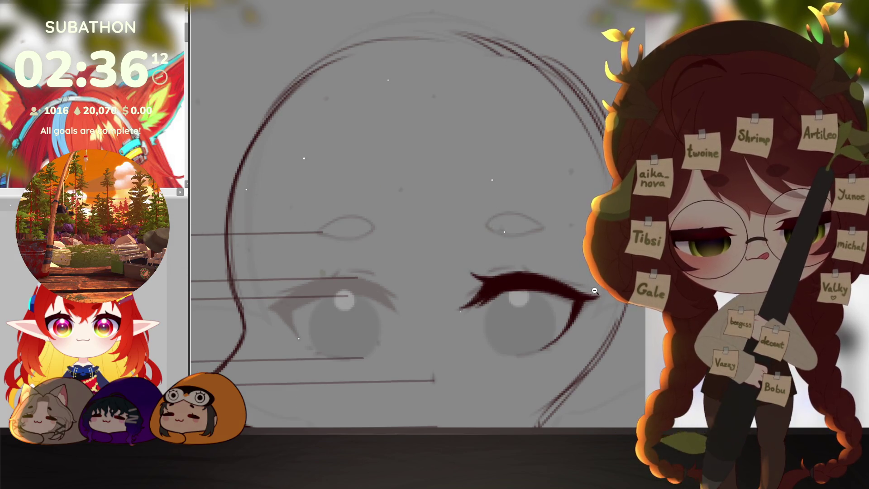
pyautogui.hotkey('ctrl', '-')
pyautogui.moveTo(626, 310); pyautogui.dragTo(628, 297)
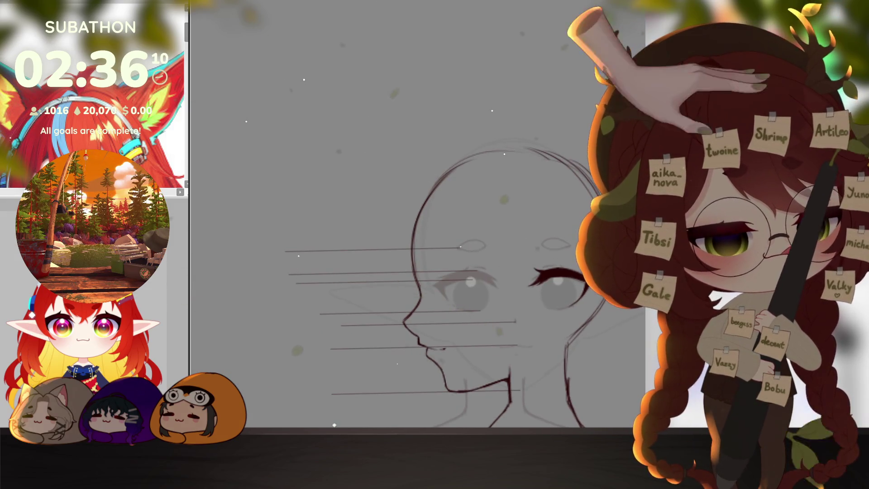
# Draw the lower rim and iris outline of the right eye.
pyautogui.scroll(3, 571, 270)
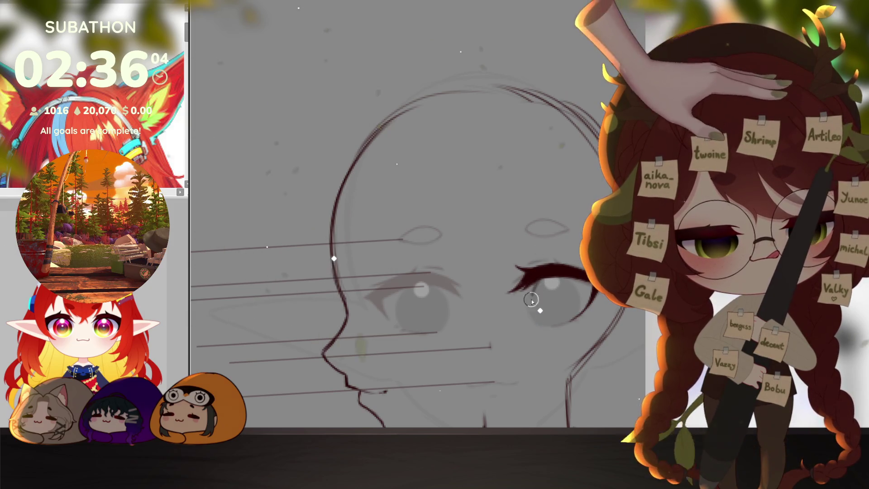
pyautogui.moveTo(533, 308); pyautogui.dragTo(548, 325)
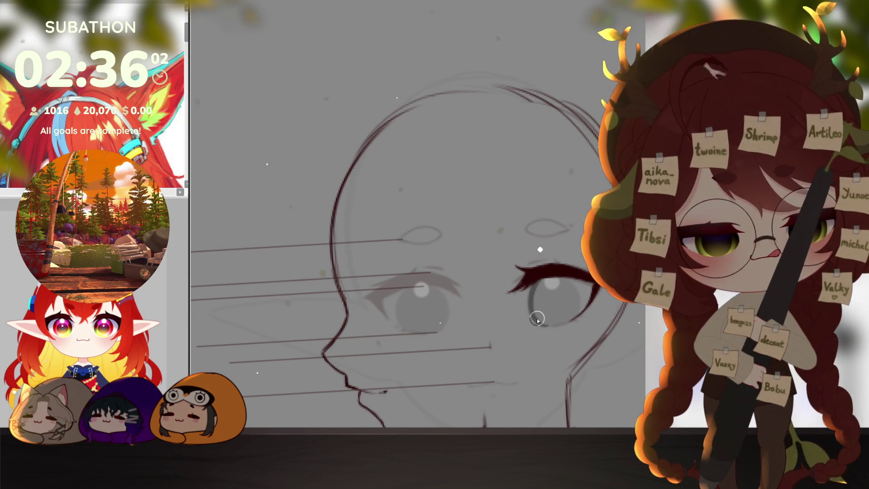
pyautogui.moveTo(556, 315); pyautogui.dragTo(545, 273)
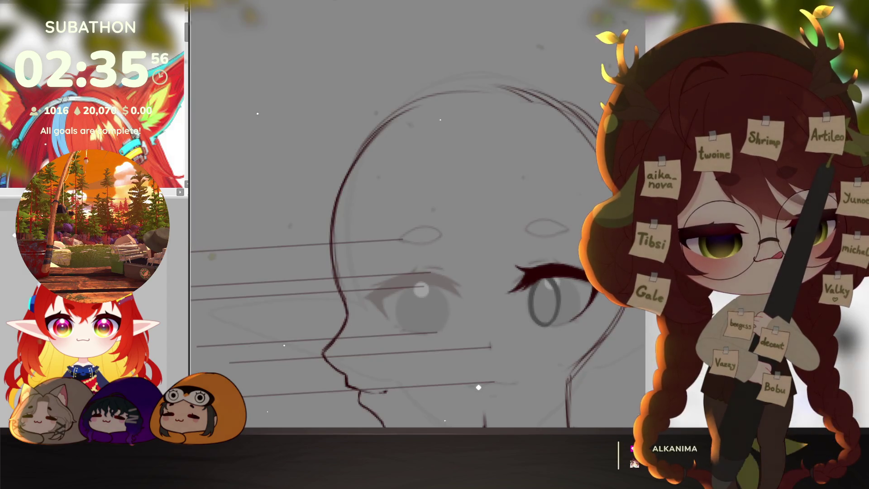
pyautogui.scroll(-5, 620, 315)
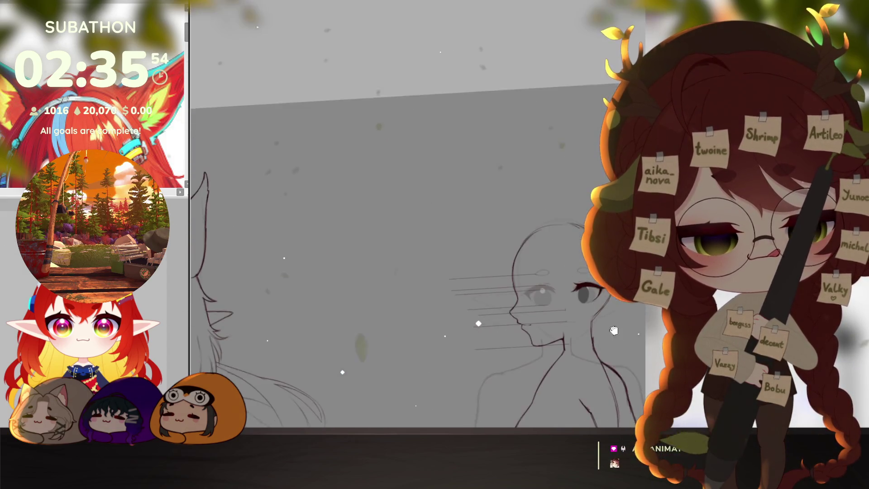
# Move the inked eye onto the side-view face.
pyautogui.press('Delete')
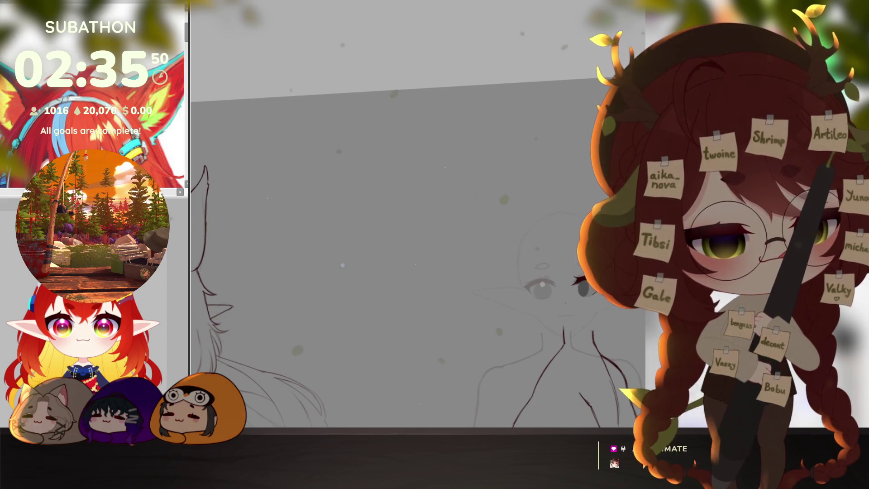
pyautogui.scroll(3, 587, 286)
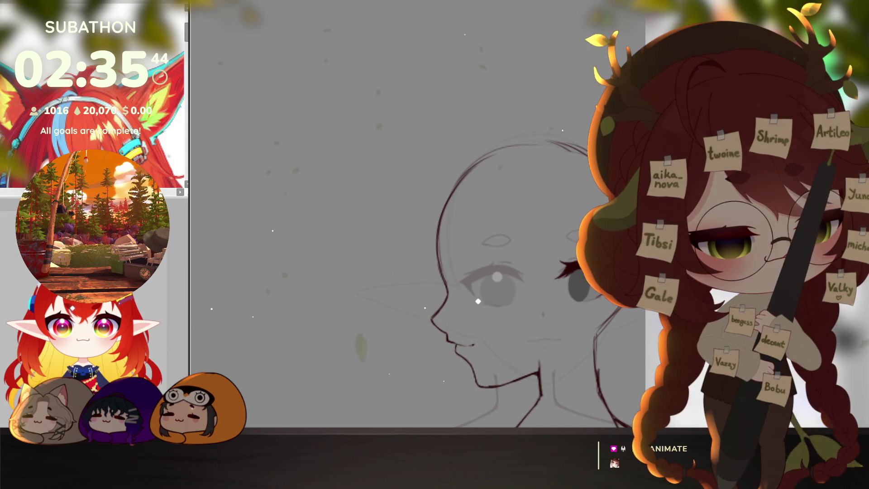
pyautogui.moveTo(588, 279); pyautogui.dragTo(500, 286)
# Rotate the moved eye so it sits level on the face and apply it.
pyautogui.moveTo(562, 281); pyautogui.dragTo(560, 289)
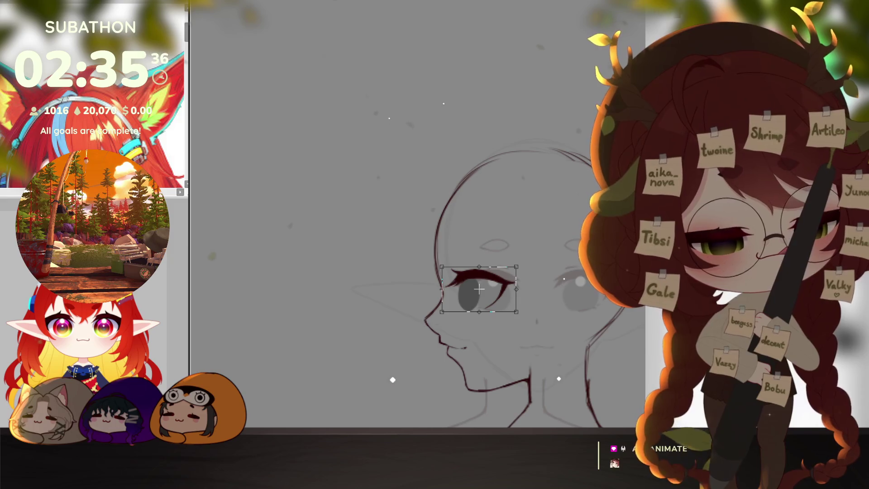
pyautogui.press('Return')
pyautogui.scroll(-5, 604, 308)
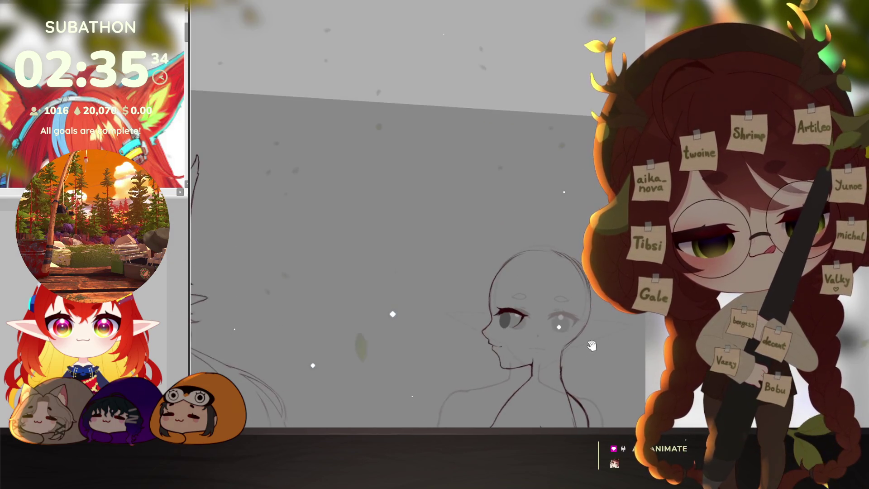
pyautogui.scroll(-3, 604, 308)
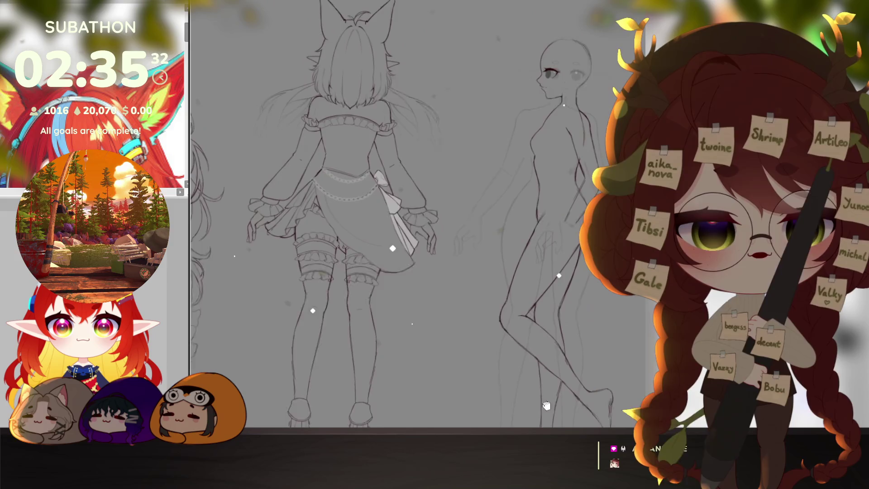
pyautogui.scroll(2, 561, 80)
pyautogui.scroll(5, 562, 80)
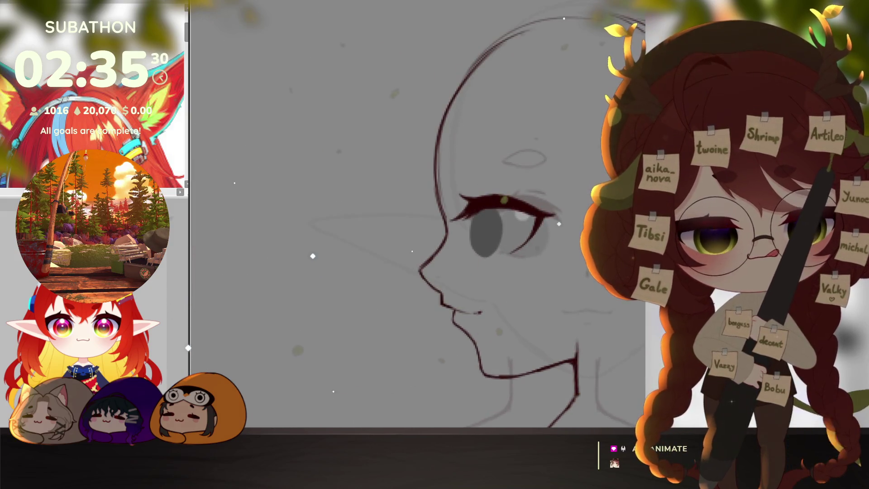
# Skew the iris so its bottom slants slightly right, narrowing it for the profile.
pyautogui.hotkey('ctrl', 't')
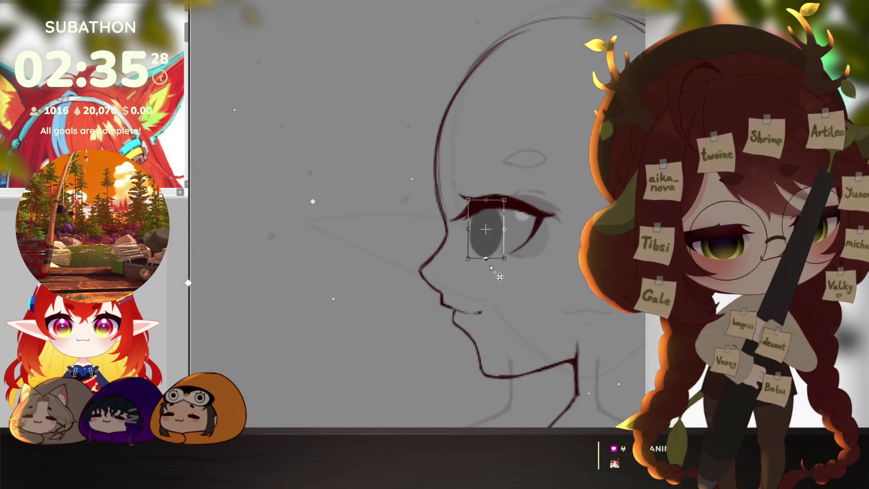
pyautogui.moveTo(500, 272); pyautogui.dragTo(503, 270)
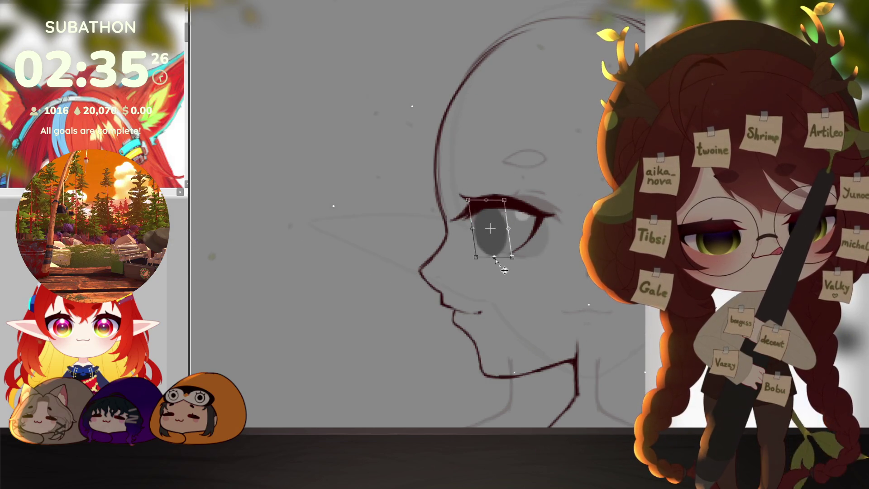
pyautogui.press('Return')
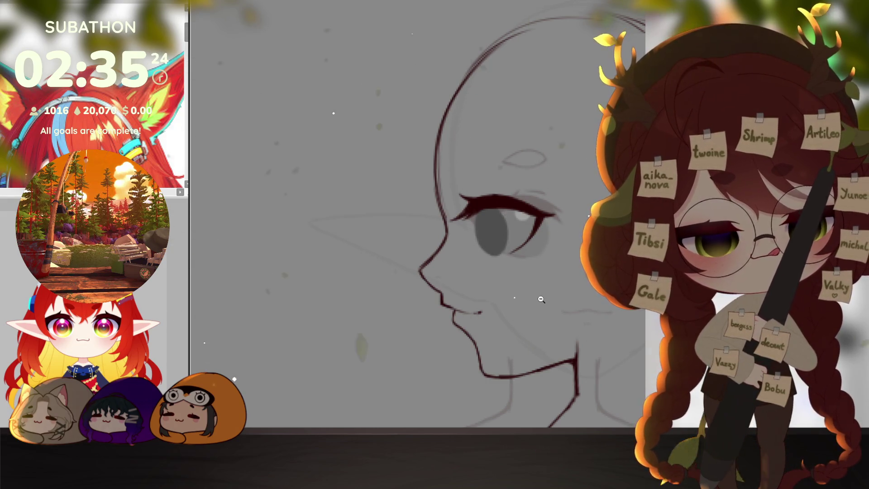
pyautogui.keyDown('alt'); pyautogui.click(542, 299); pyautogui.keyUp('alt')
pyautogui.click(541, 299)
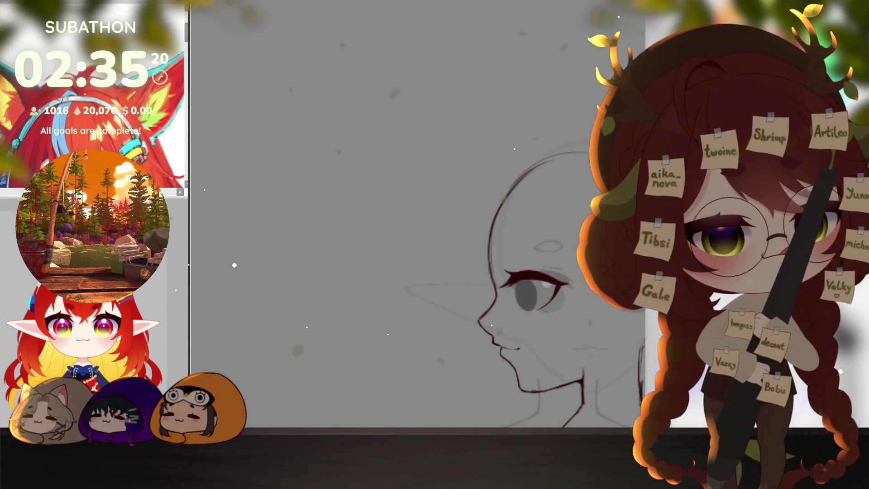
# Move the small oval down beside the existing one above the side-view eye.
pyautogui.moveTo(498, 271); pyautogui.dragTo(524, 289)
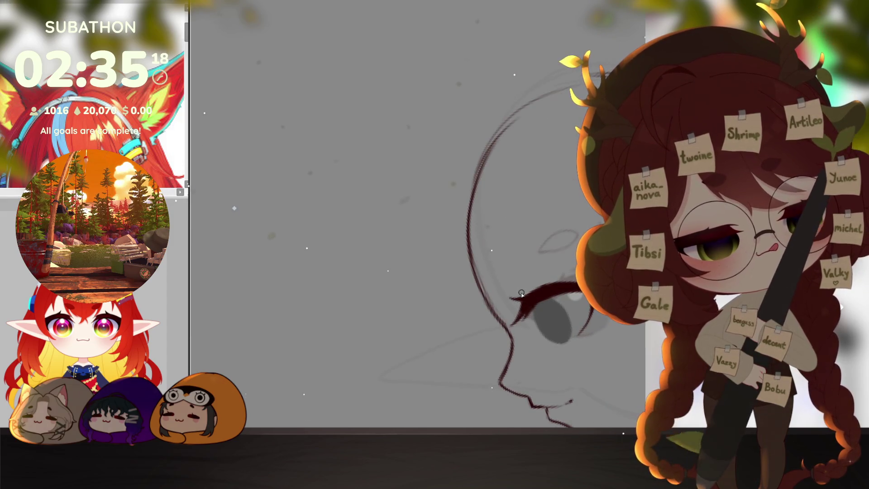
pyautogui.moveTo(541, 289)
pyautogui.mouseDown()
pyautogui.moveTo(539, 276)
pyautogui.moveTo(520, 300)
pyautogui.mouseUp()
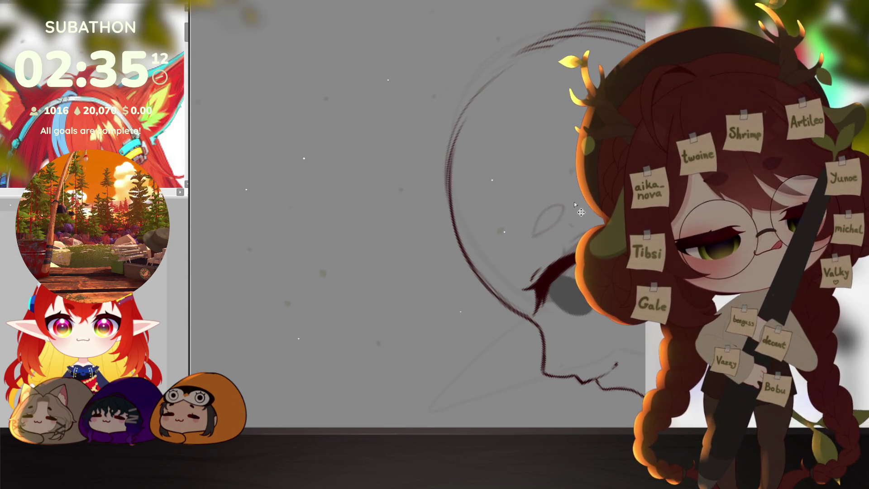
pyautogui.moveTo(574, 202)
pyautogui.mouseDown()
pyautogui.moveTo(558, 207)
pyautogui.moveTo(577, 196)
pyautogui.mouseUp()
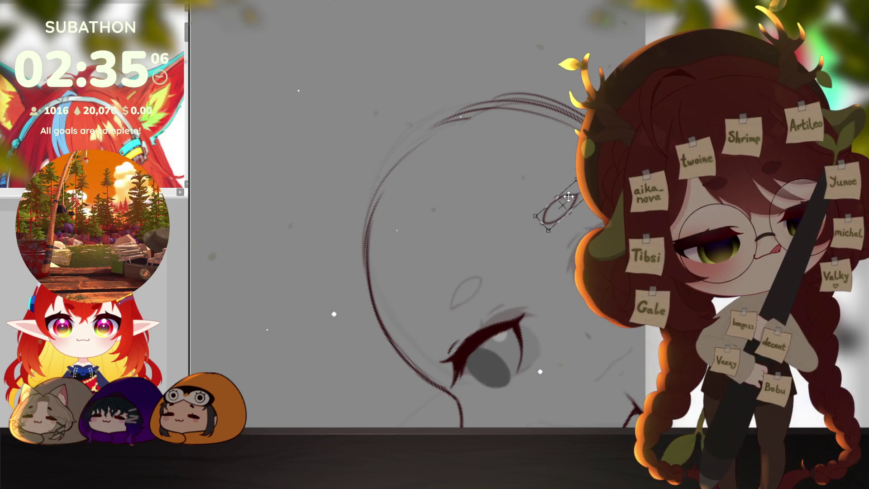
pyautogui.moveTo(568, 197); pyautogui.dragTo(446, 310)
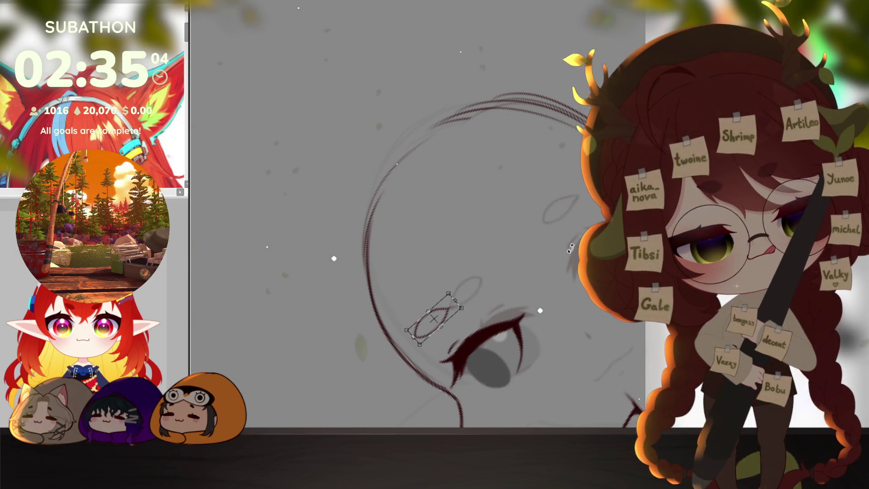
pyautogui.press('Return')
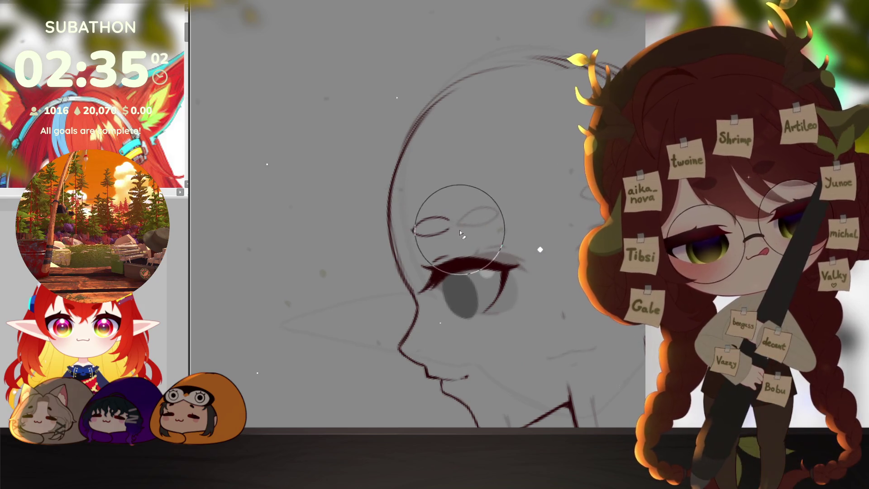
pyautogui.keyDown('alt'); pyautogui.click(477, 274); pyautogui.keyUp('alt')
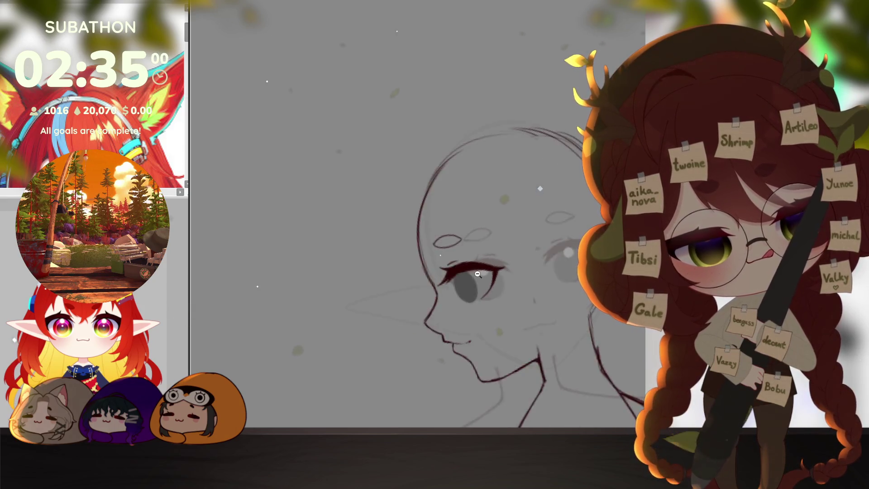
pyautogui.keyDown('alt'); pyautogui.click(478, 274); pyautogui.keyUp('alt')
pyautogui.click(549, 300)
pyautogui.click(495, 244)
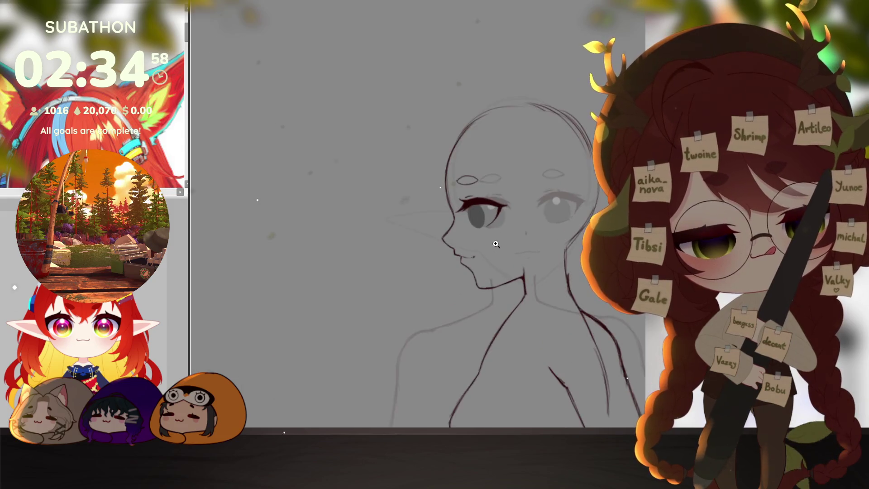
pyautogui.keyDown('alt'); pyautogui.click(510, 322); pyautogui.keyUp('alt')
pyautogui.keyDown('alt'); pyautogui.click(556, 371); pyautogui.keyUp('alt')
pyautogui.moveTo(574, 333)
pyautogui.mouseDown()
pyautogui.moveTo(537, 346)
pyautogui.moveTo(521, 311)
pyautogui.mouseUp()
pyautogui.scroll(-1, 557, 340)
pyautogui.moveTo(575, 356); pyautogui.dragTo(570, 317)
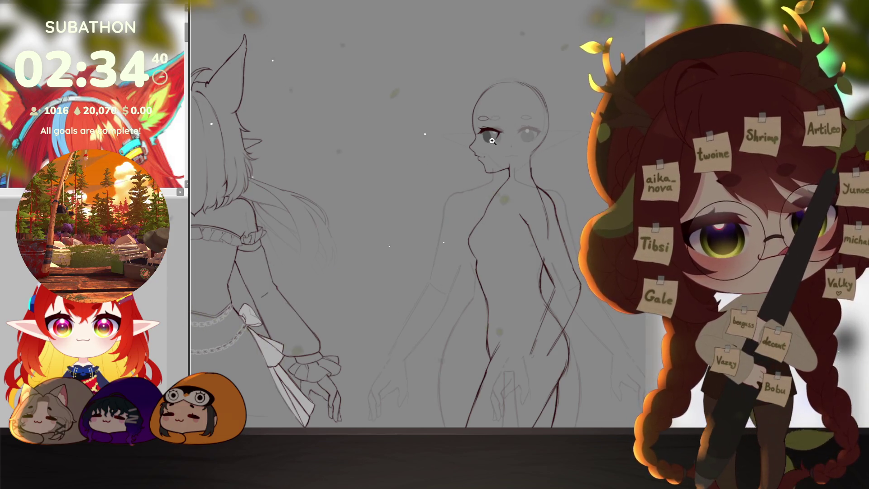
pyautogui.scroll(5, 492, 141)
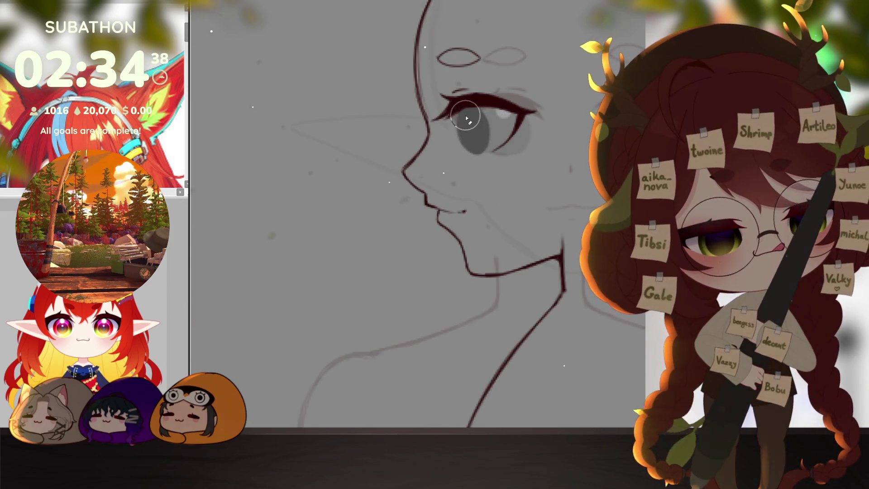
pyautogui.scroll(1, 472, 128)
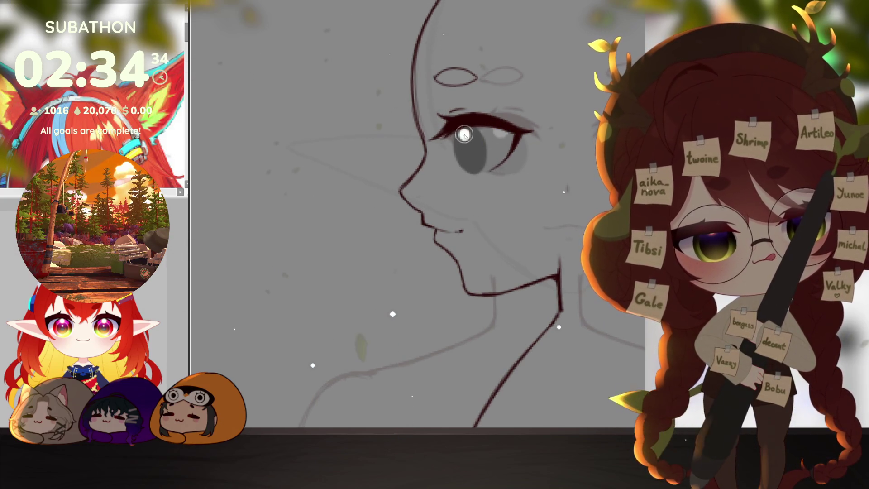
pyautogui.scroll(-8, 495, 155)
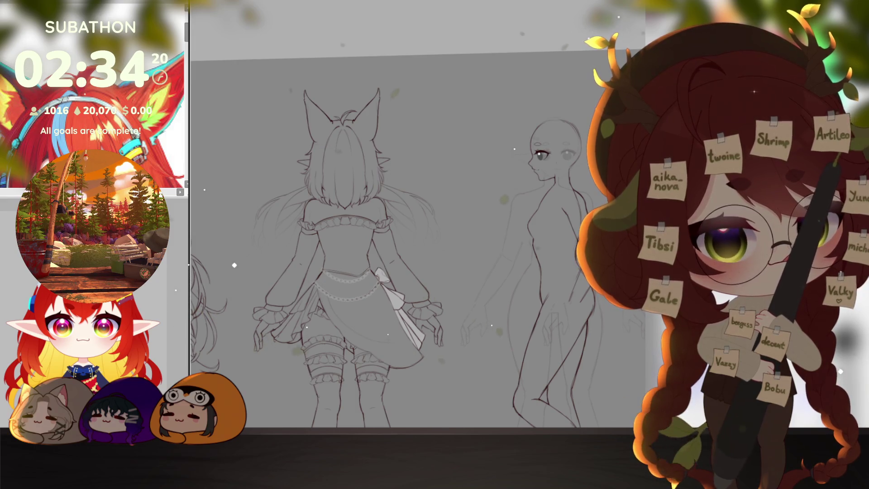
# Lasso the front-view girl's face and pointed ear and duplicate it as a separate piece.
pyautogui.scroll(5, 546, 359)
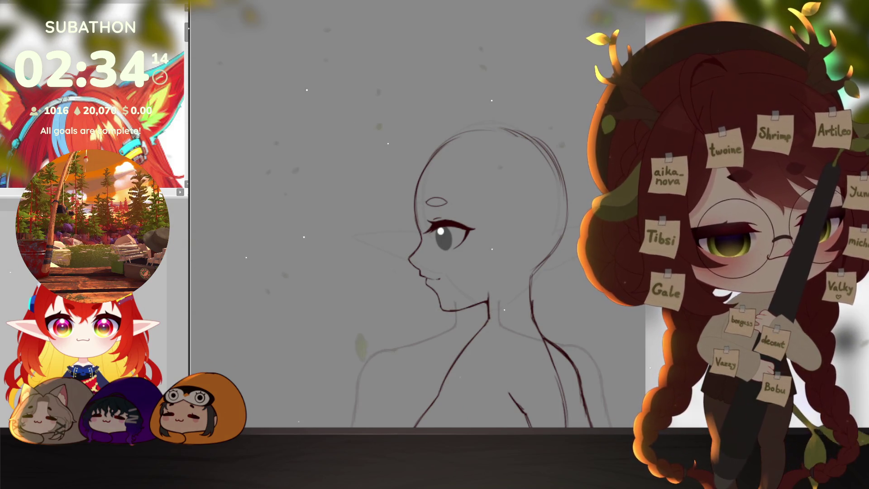
pyautogui.scroll(-5, 375, 218)
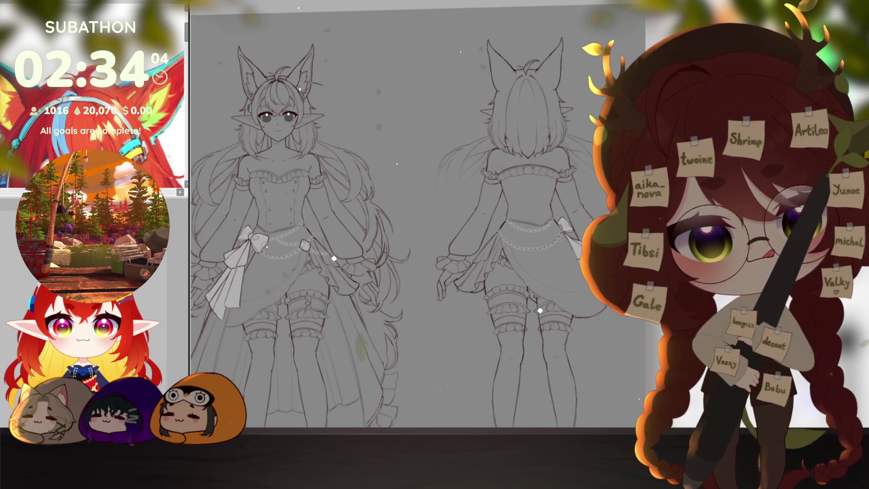
pyautogui.moveTo(299, 89); pyautogui.dragTo(281, 108)
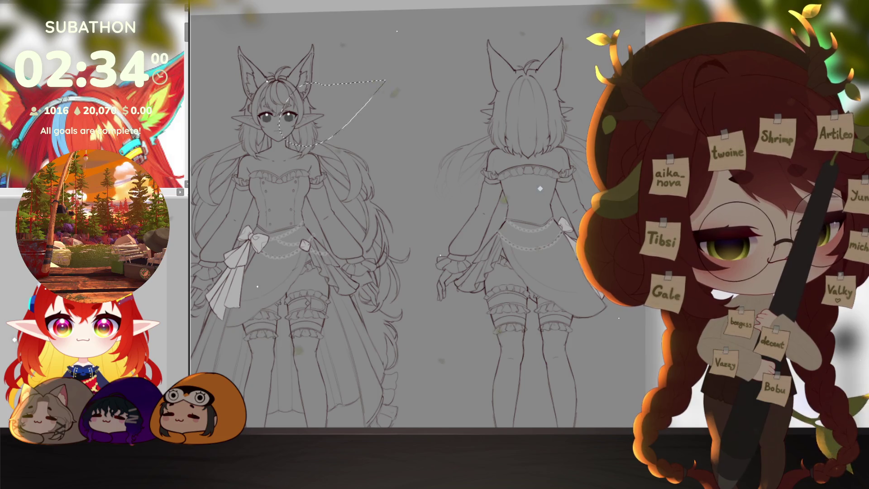
pyautogui.hotkey('ctrl', 'd')
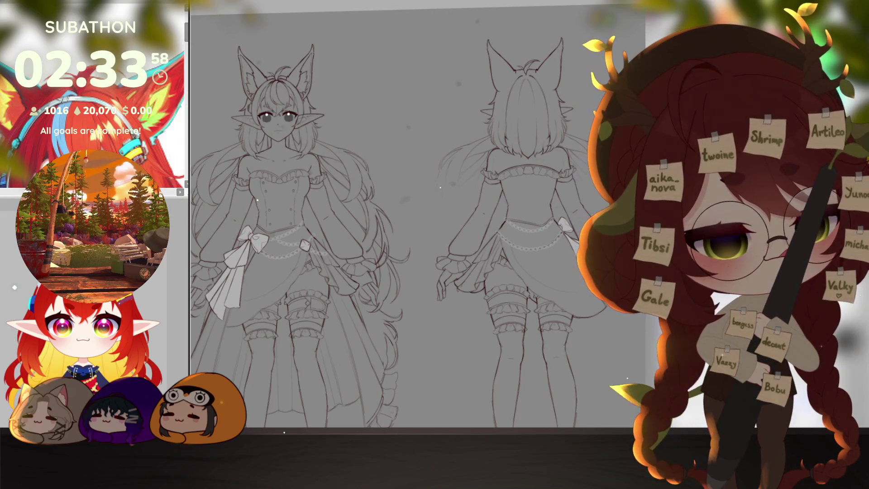
# Move the copied pointed ear beside the side-view girl's head and apply the placement.
pyautogui.moveTo(315, 122); pyautogui.dragTo(574, 117)
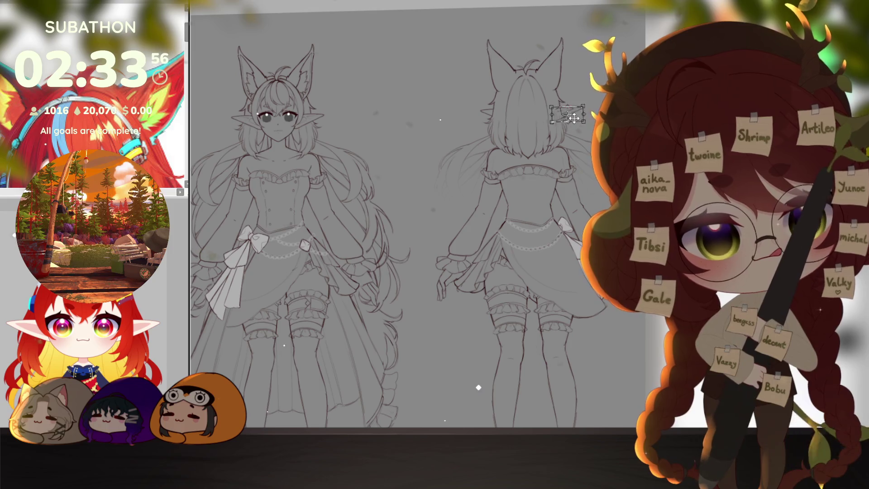
pyautogui.moveTo(557, 244); pyautogui.dragTo(274, 293)
pyautogui.scroll(2, 280, 154)
pyautogui.moveTo(280, 154)
pyautogui.mouseDown()
pyautogui.moveTo(573, 147)
pyautogui.moveTo(561, 156)
pyautogui.moveTo(560, 146)
pyautogui.moveTo(573, 145)
pyautogui.mouseUp()
pyautogui.scroll(3, 562, 156)
pyautogui.press('Return')
pyautogui.scroll(-6, 572, 144)
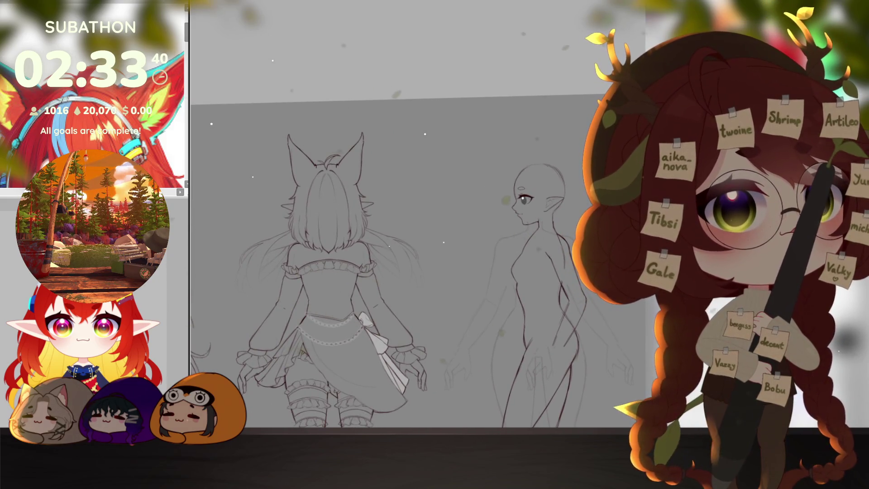
# Widen the placed ear slightly toward the back of the head.
pyautogui.keyDown('ctrl'); pyautogui.click(568, 199); pyautogui.keyUp('ctrl')
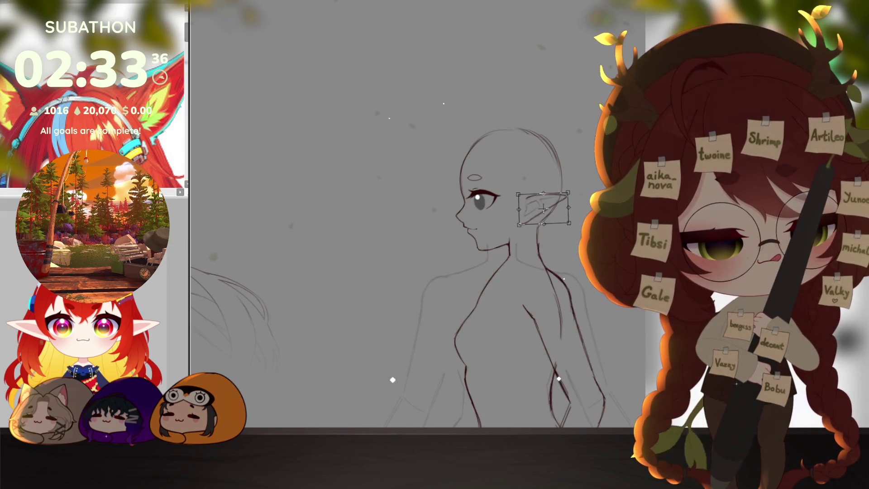
pyautogui.press('Return')
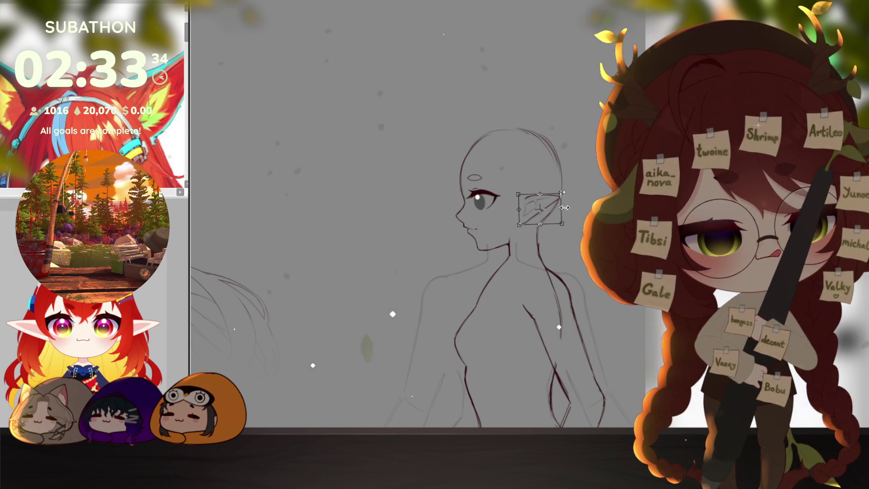
pyautogui.moveTo(562, 208); pyautogui.dragTo(569, 207)
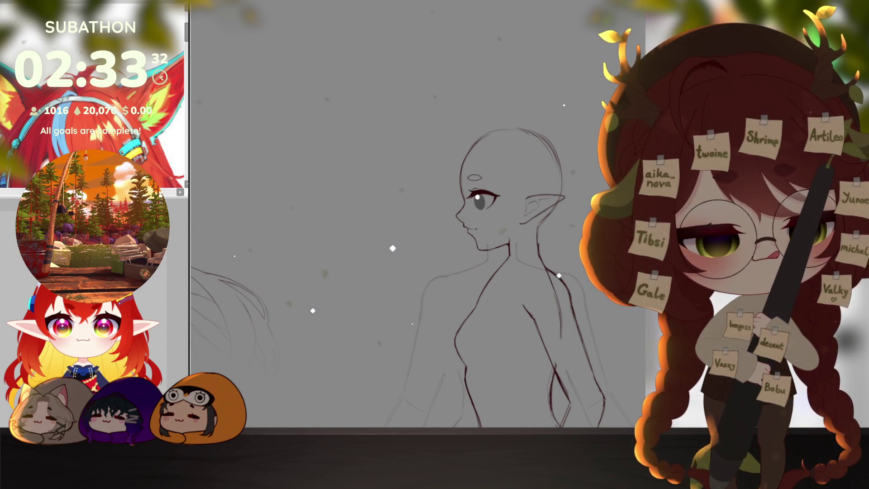
pyautogui.scroll(-5, 577, 327)
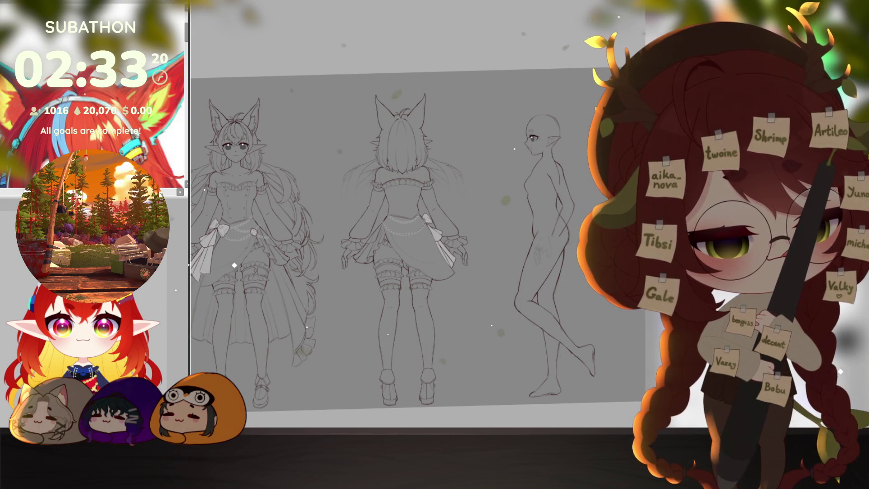
# Lasso-select the garter area on the side-view thigh and paste the garter lineart there.
pyautogui.hotkey('ctrl', 'v')
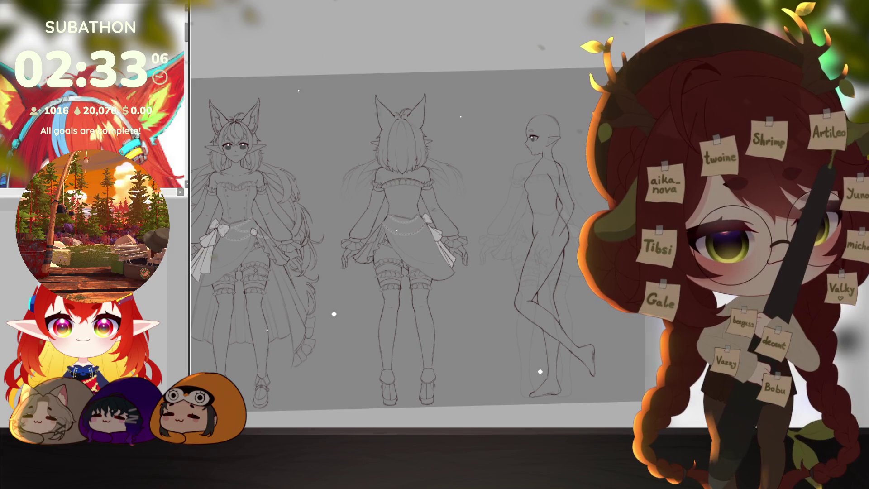
pyautogui.scroll(5, 555, 224)
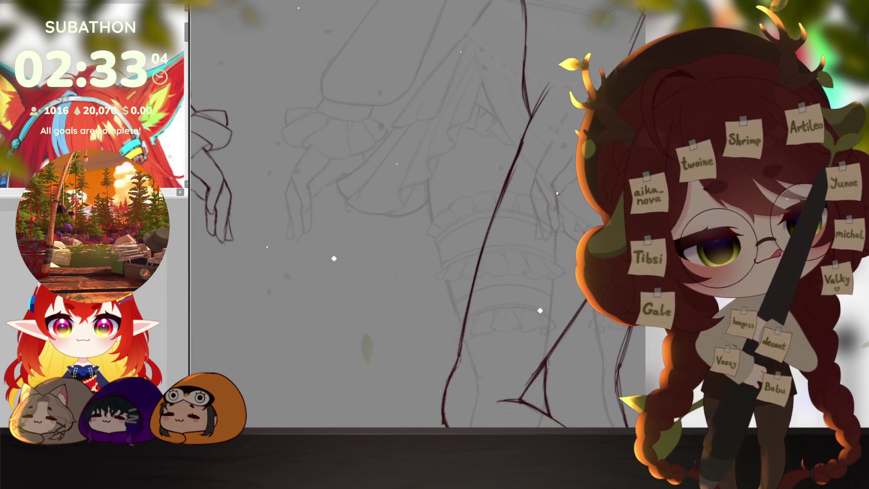
pyautogui.moveTo(561, 193)
pyautogui.mouseDown()
pyautogui.moveTo(517, 178)
pyautogui.moveTo(432, 341)
pyautogui.mouseUp()
pyautogui.moveTo(558, 334); pyautogui.dragTo(573, 199)
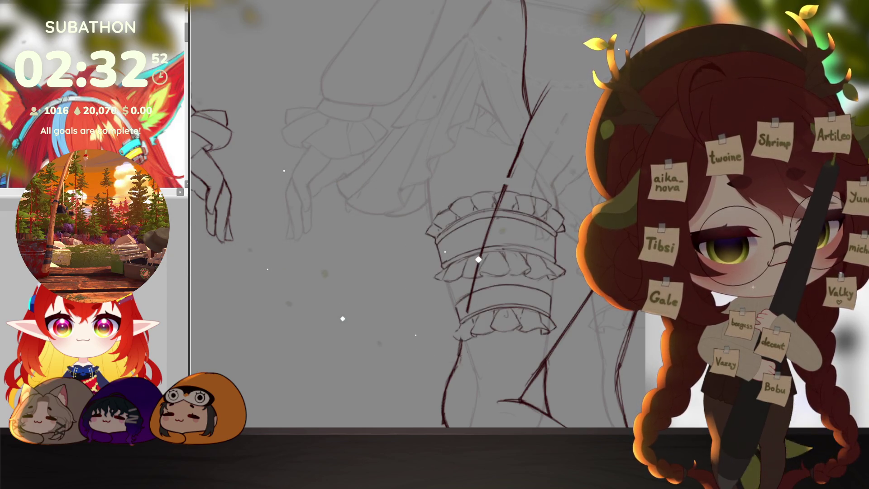
pyautogui.hotkey('ctrl', 'z')
# Rotate the garter about 30° clockwise, shift it onto the thigh and distort its corners to fit.
pyautogui.hotkey('ctrl', 't')
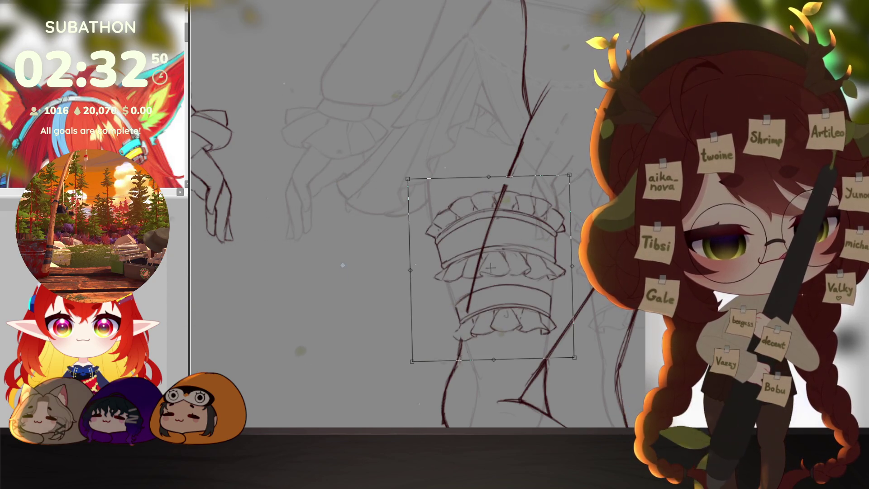
pyautogui.moveTo(591, 151); pyautogui.dragTo(636, 215)
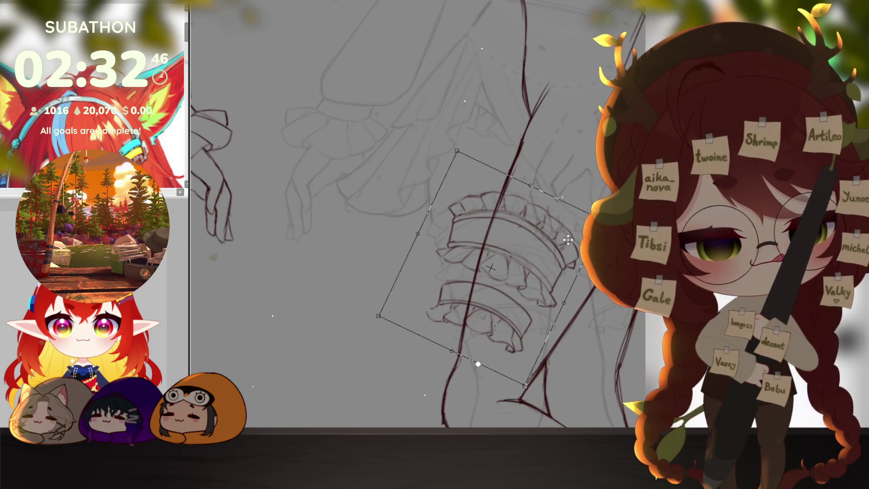
pyautogui.moveTo(444, 319)
pyautogui.mouseDown()
pyautogui.moveTo(478, 316)
pyautogui.moveTo(474, 323)
pyautogui.mouseUp()
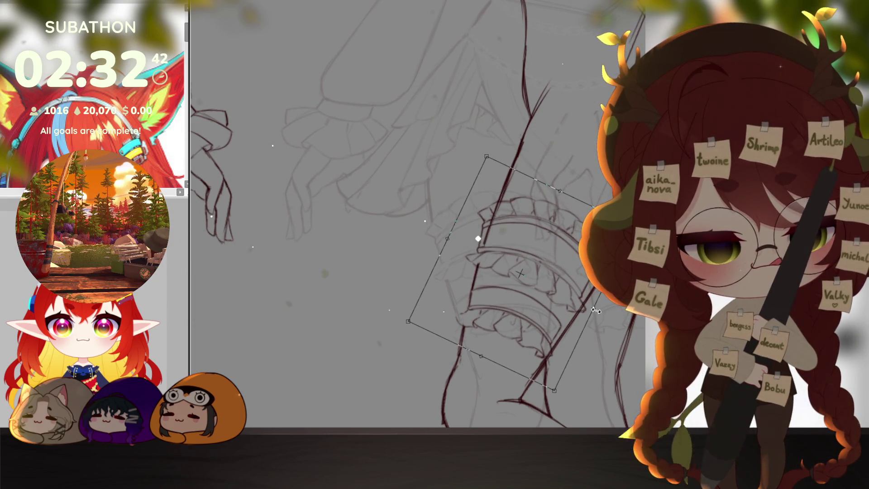
pyautogui.moveTo(508, 351); pyautogui.dragTo(486, 354)
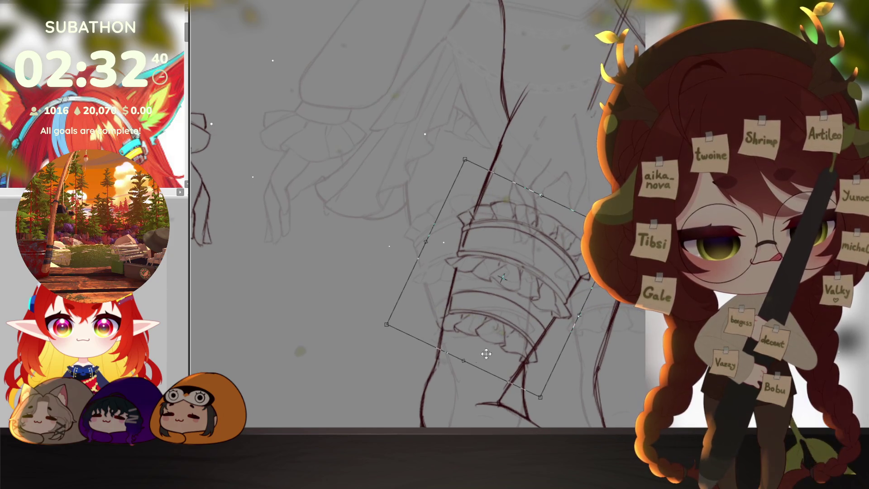
pyautogui.moveTo(386, 325); pyautogui.dragTo(381, 326)
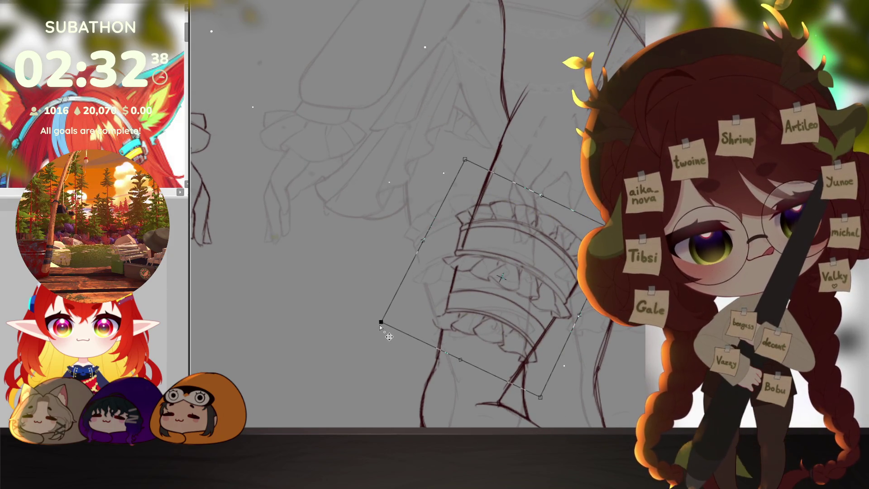
pyautogui.moveTo(465, 159); pyautogui.dragTo(470, 159)
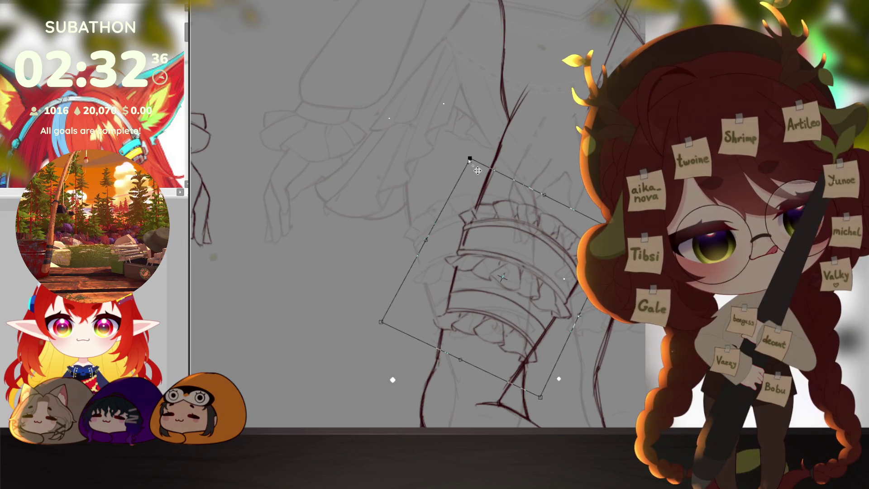
pyautogui.press('Return')
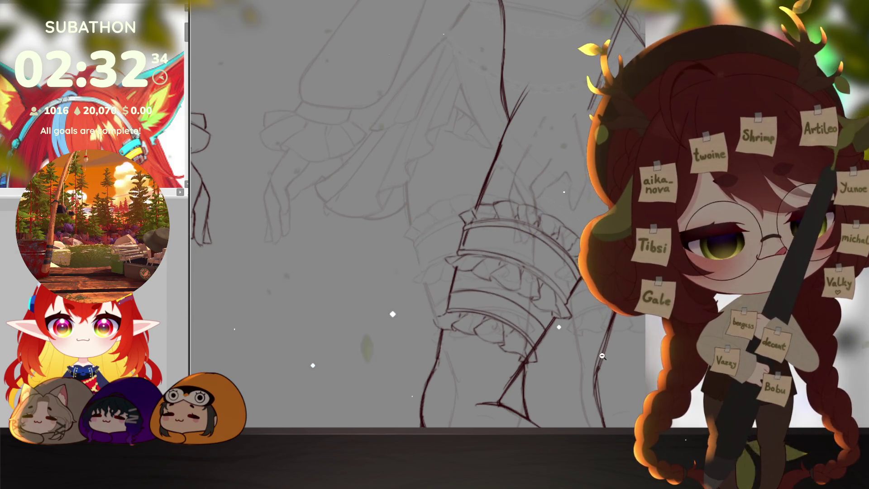
pyautogui.scroll(-5, 611, 373)
pyautogui.scroll(4, 611, 373)
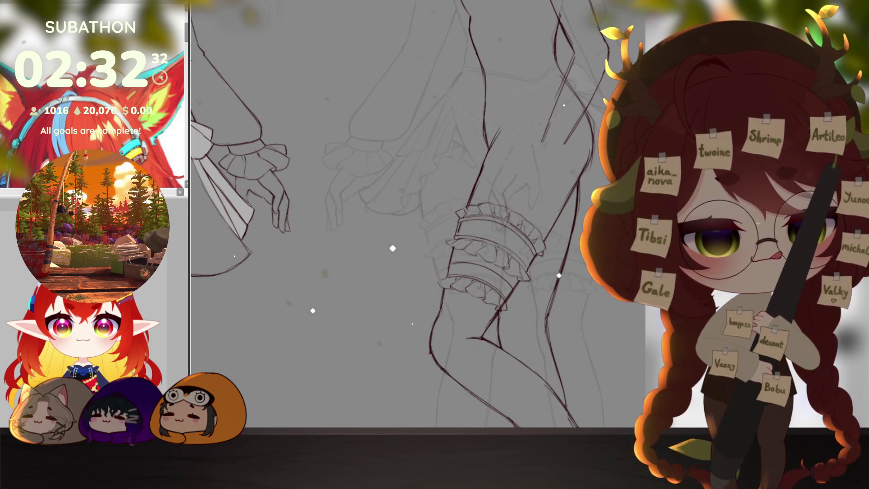
# Move a garter copy onto the far thigh and tilt it slightly clockwise.
pyautogui.hotkey('ctrl', 't')
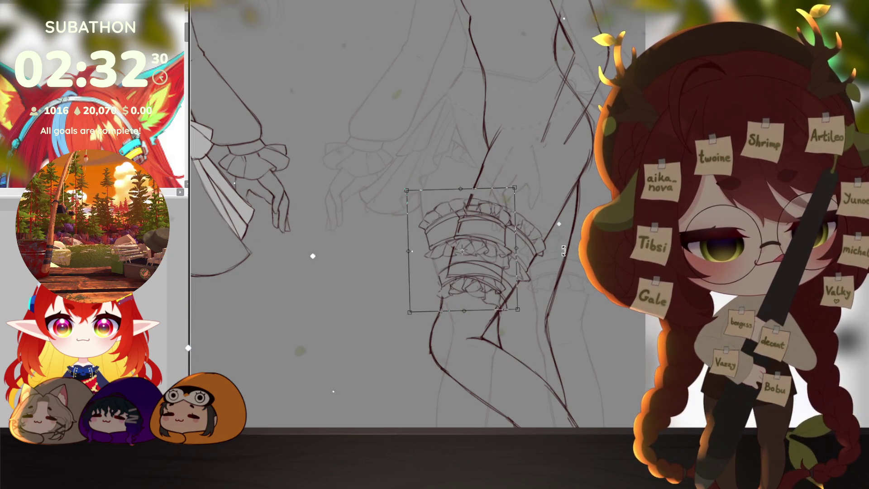
pyautogui.moveTo(513, 243); pyautogui.dragTo(574, 240)
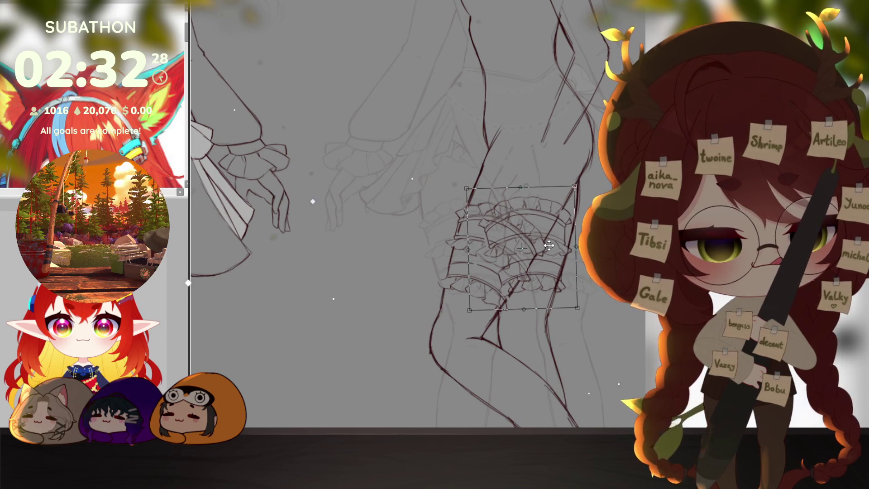
pyautogui.moveTo(598, 167); pyautogui.dragTo(605, 184)
pyautogui.moveTo(564, 222); pyautogui.dragTo(567, 223)
pyautogui.press('Return')
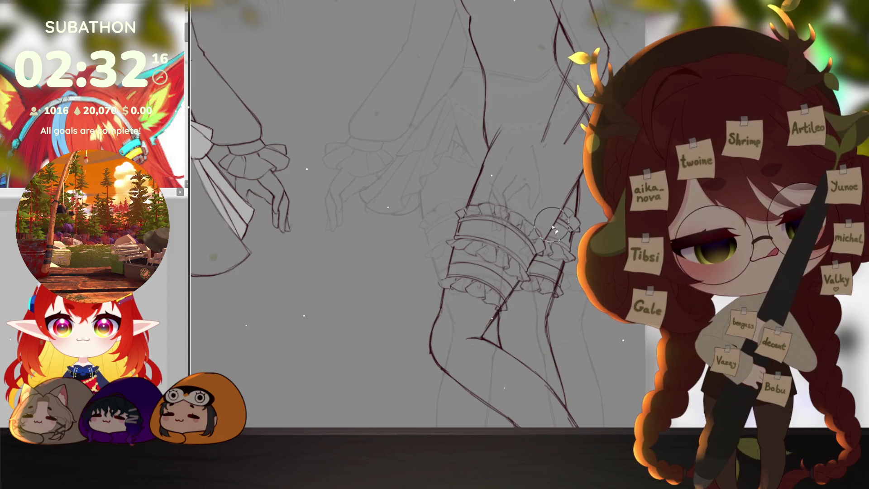
# Nudge the garter slightly up and right, then view the whole three-figure sheet.
pyautogui.hotkey('ctrl', '0')
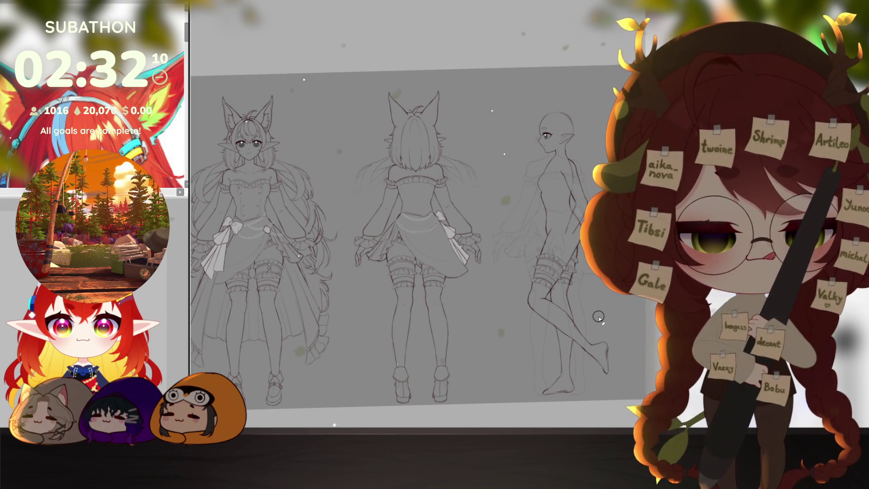
pyautogui.scroll(5, 598, 316)
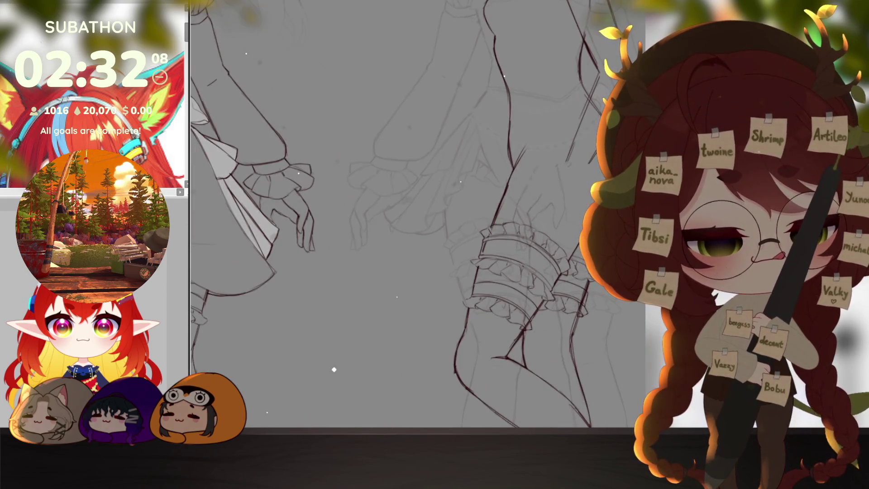
pyautogui.hotkey('ctrl', 't')
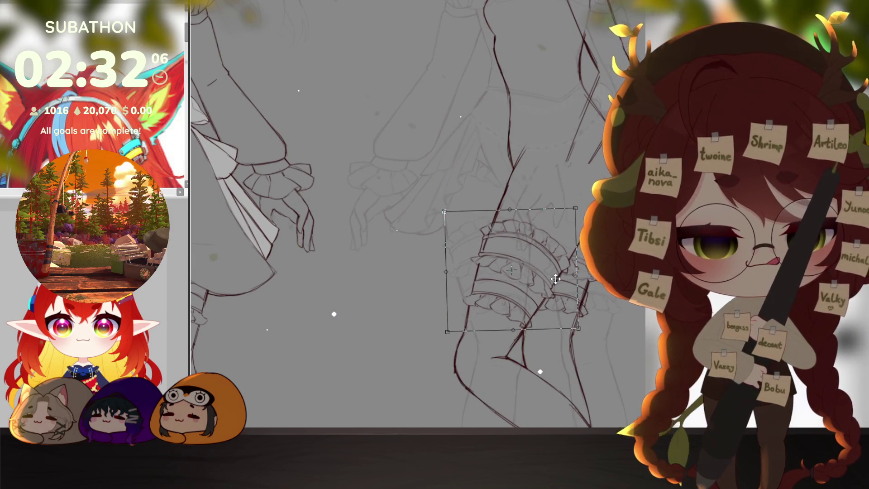
pyautogui.moveTo(557, 277); pyautogui.dragTo(562, 273)
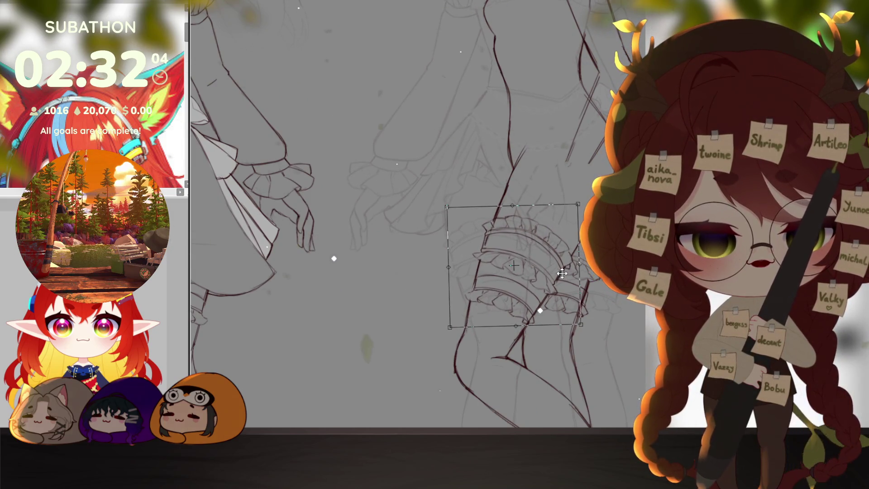
pyautogui.press('Return')
pyautogui.click(587, 356)
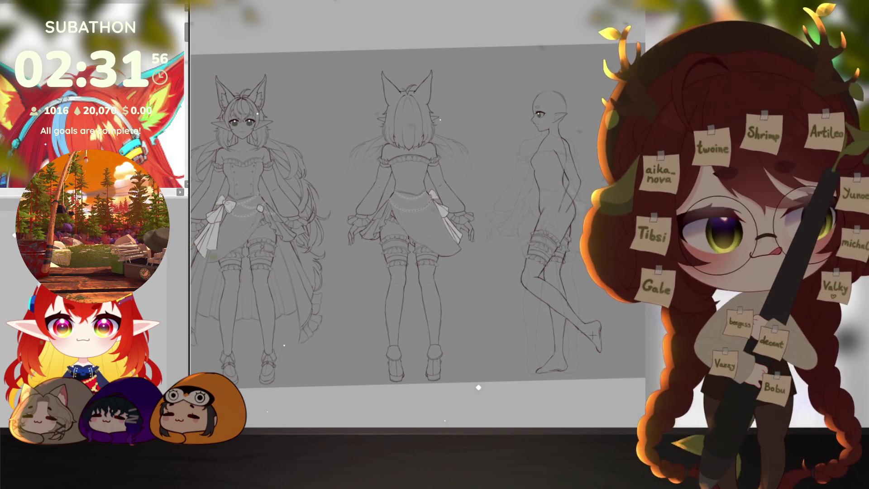
pyautogui.moveTo(592, 335); pyautogui.dragTo(576, 274)
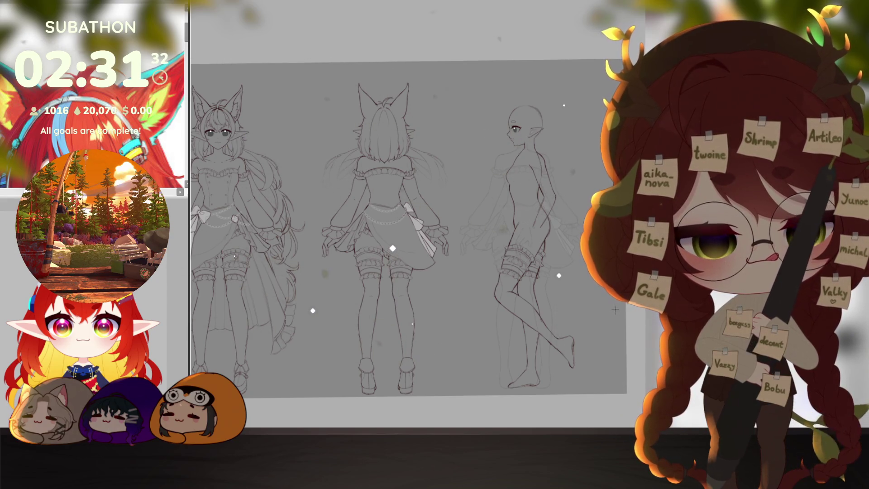
pyautogui.scroll(-2, 616, 309)
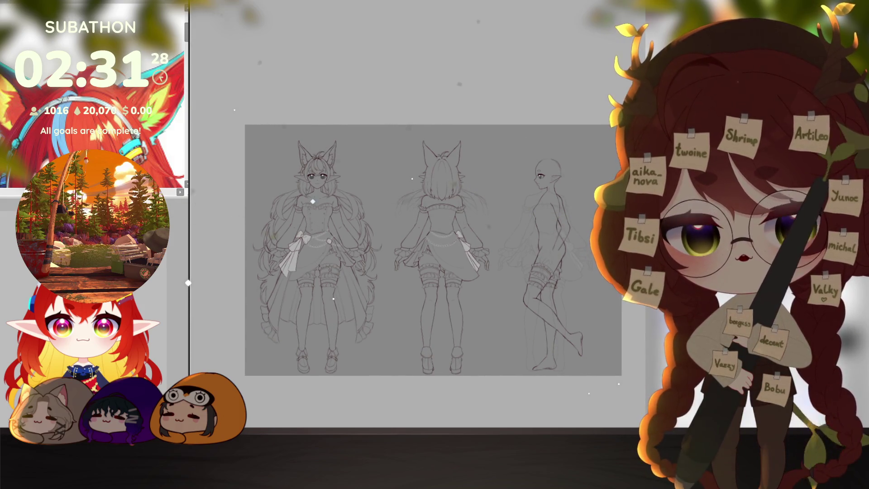
pyautogui.scroll(2, 442, 323)
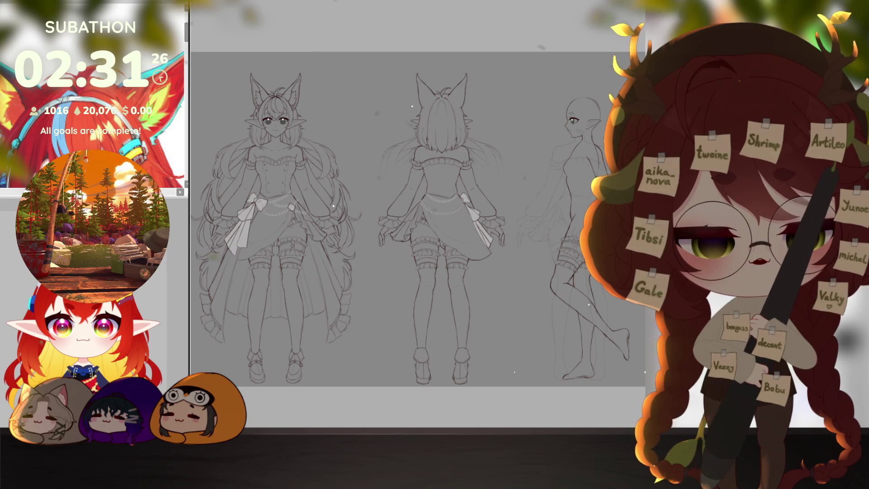
pyautogui.click(600, 330)
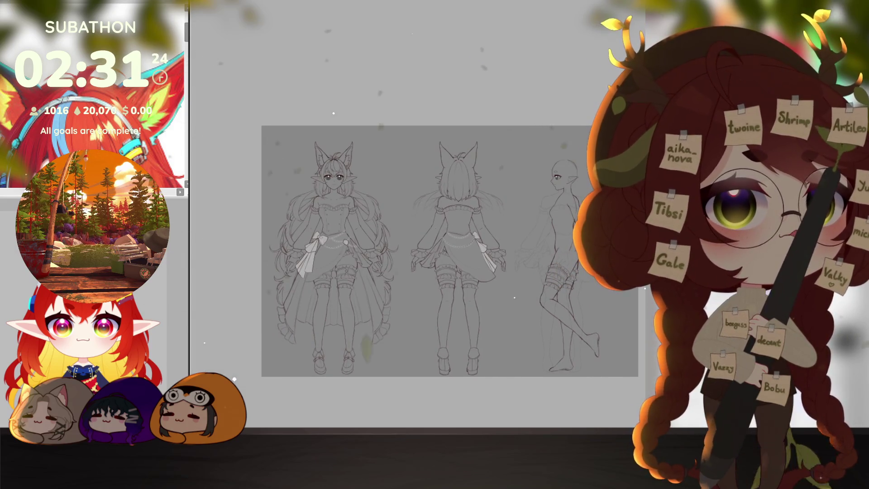
pyautogui.moveTo(580, 325); pyautogui.dragTo(556, 311)
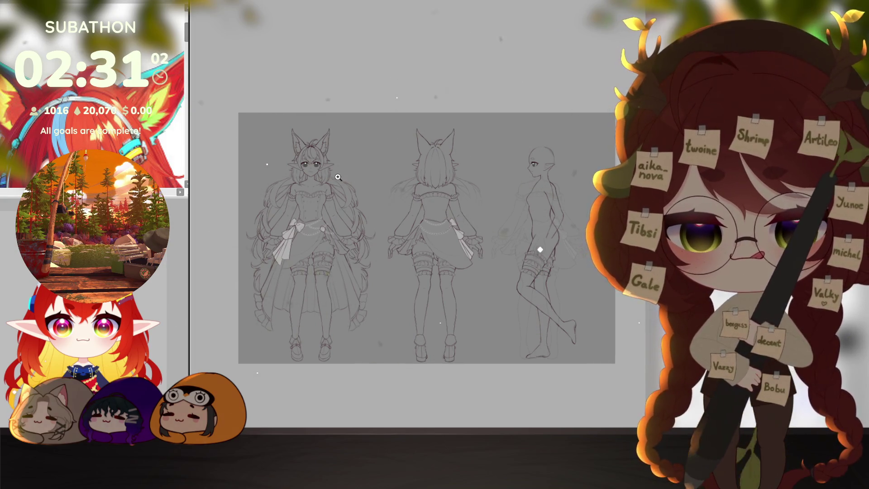
pyautogui.hotkey('ctrl', '+')
pyautogui.hotkey('ctrl', '+')
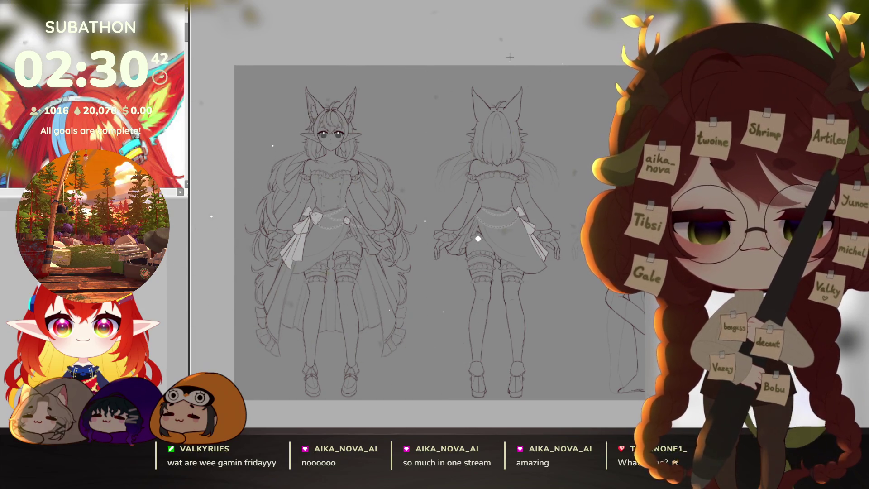
pyautogui.moveTo(561, 200)
pyautogui.mouseDown()
pyautogui.moveTo(501, 188)
pyautogui.moveTo(543, 190)
pyautogui.moveTo(543, 199)
pyautogui.moveTo(552, 191)
pyautogui.mouseUp()
pyautogui.scroll(5, 453, 204)
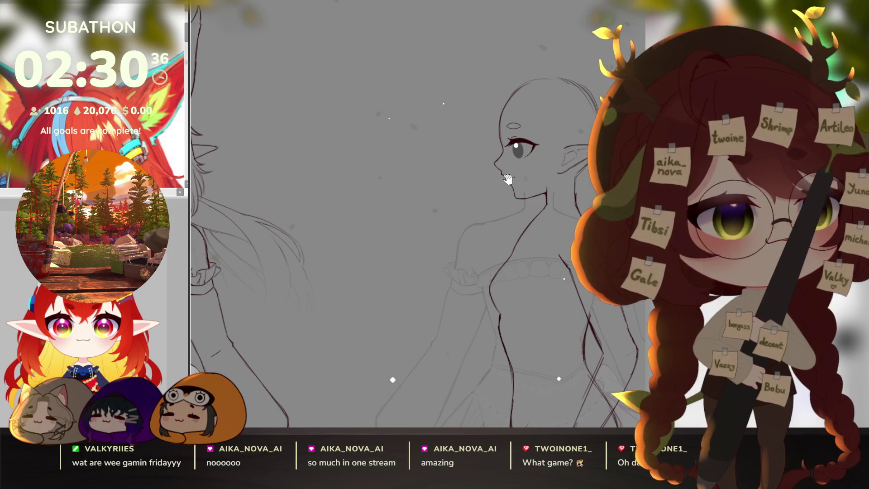
pyautogui.moveTo(508, 179); pyautogui.dragTo(462, 173)
pyautogui.scroll(-5, 462, 172)
pyautogui.moveTo(381, 131); pyautogui.dragTo(456, 154)
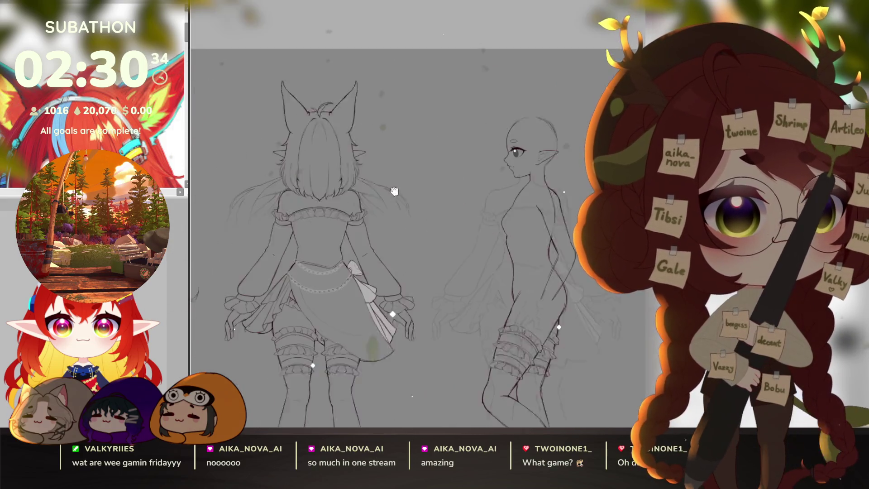
pyautogui.scroll(2, 456, 154)
pyautogui.scroll(-2, 456, 154)
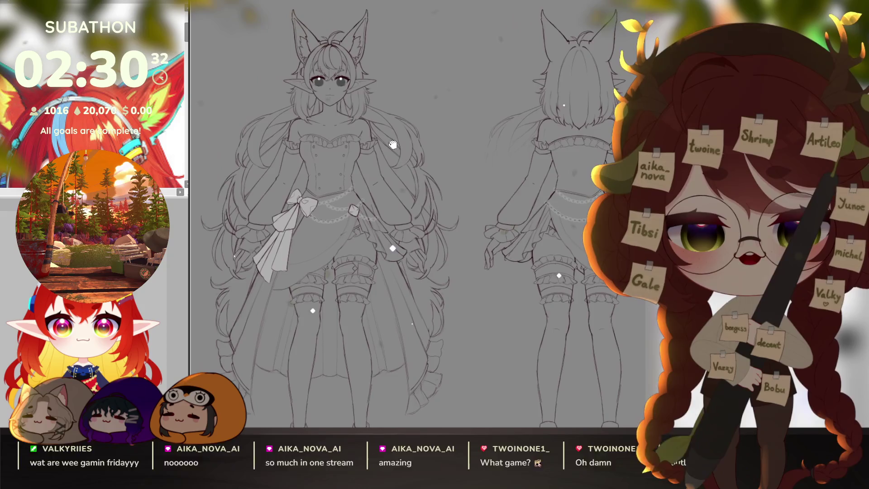
pyautogui.scroll(-2, 409, 179)
pyautogui.moveTo(409, 179)
pyautogui.mouseDown()
pyautogui.moveTo(402, 201)
pyautogui.moveTo(428, 197)
pyautogui.mouseUp()
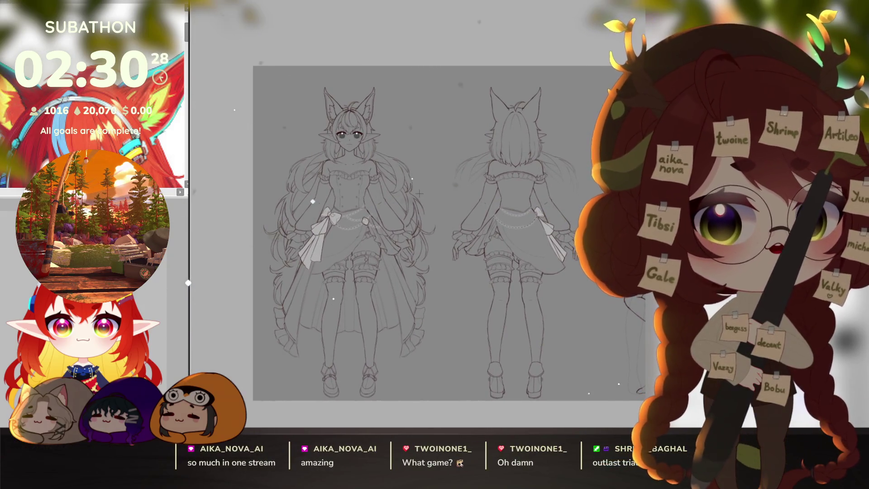